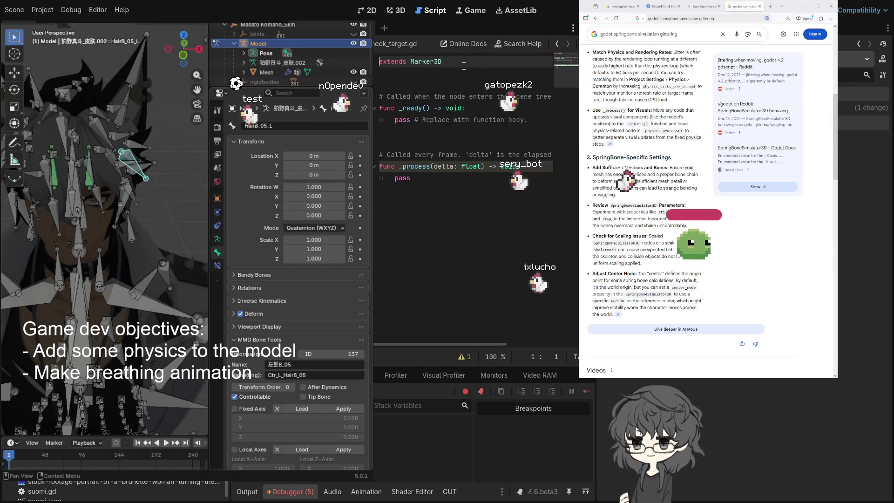
left_click(463, 67)
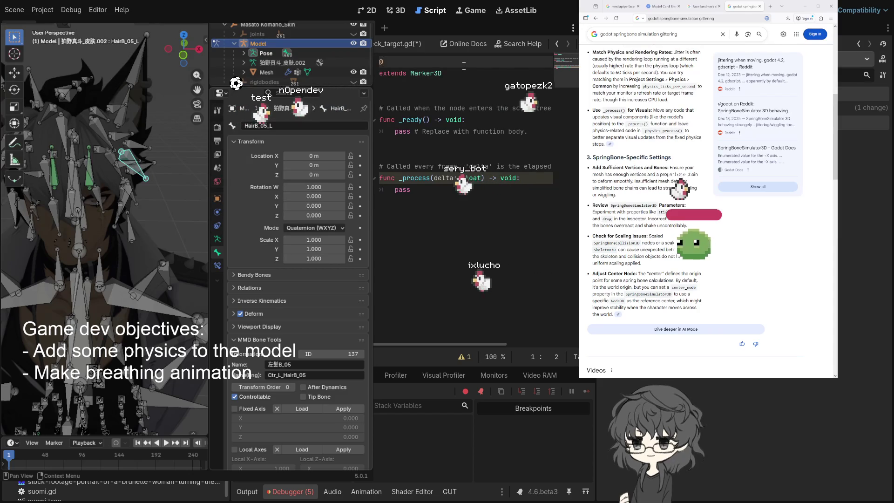
type("@too")
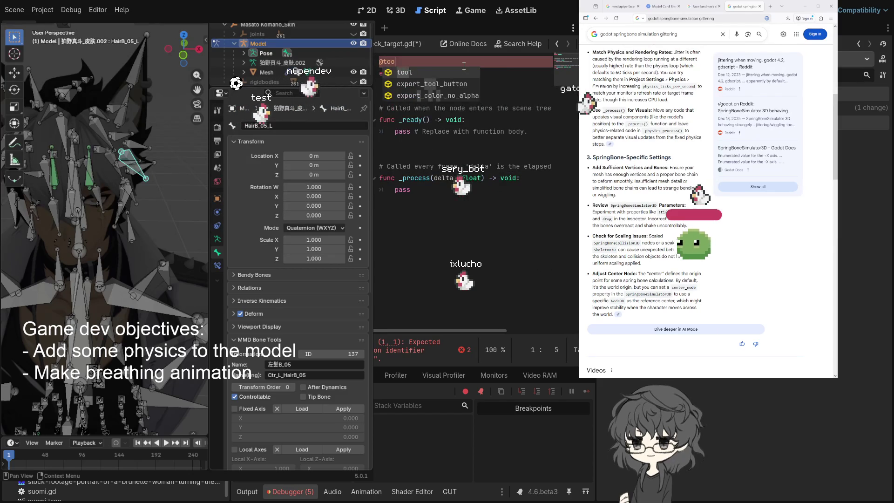
type("l")
left_click(458, 196)
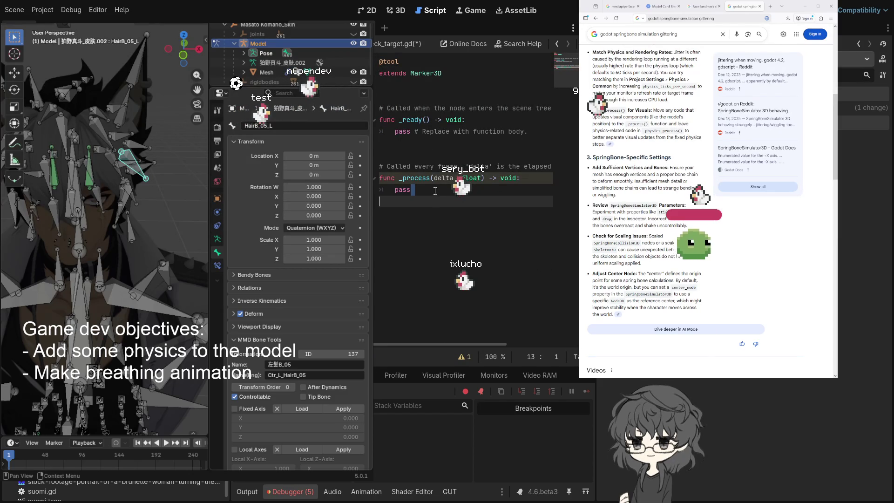
key("BackSpace")
Add a new indented line in _ready and switch to the komano_cats.gd script
left_click(484, 121)
key("Return")
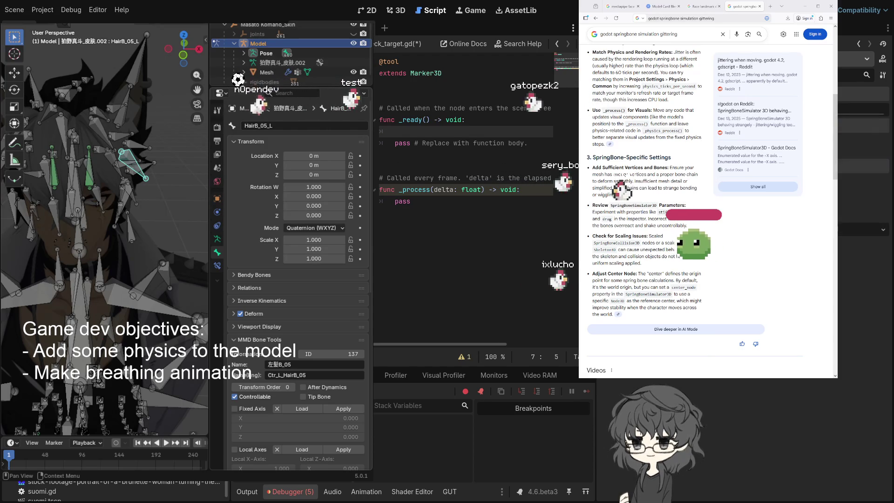
key("alt+Left")
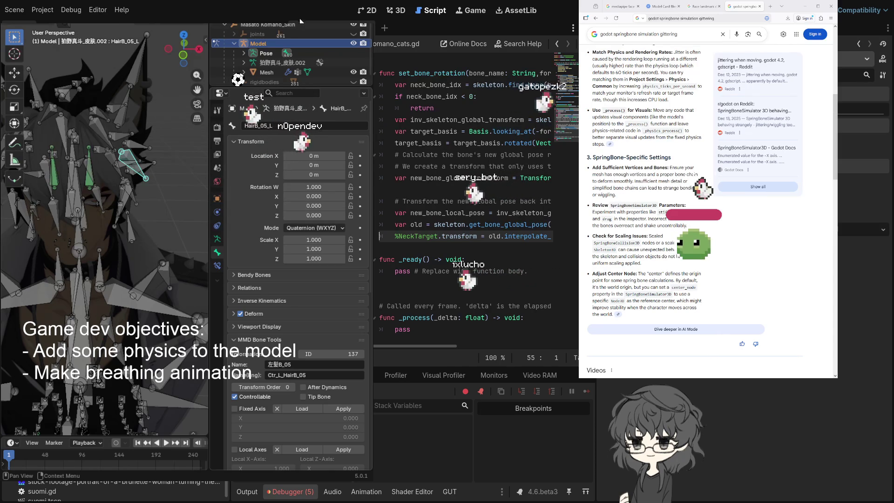
Select the 'var neck_bone_idx = skeleton.find_bone(bone_name)' line for copying
left_click_drag(388, 83, 545, 85)
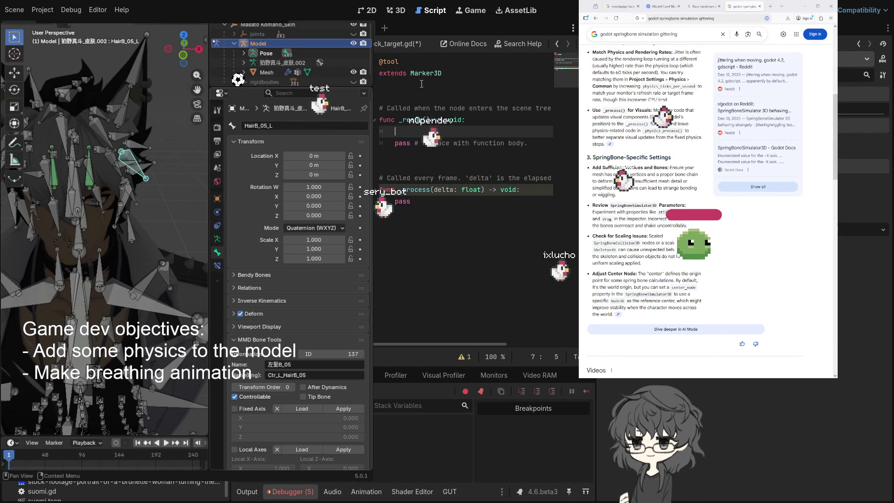
key("ctrl+v")
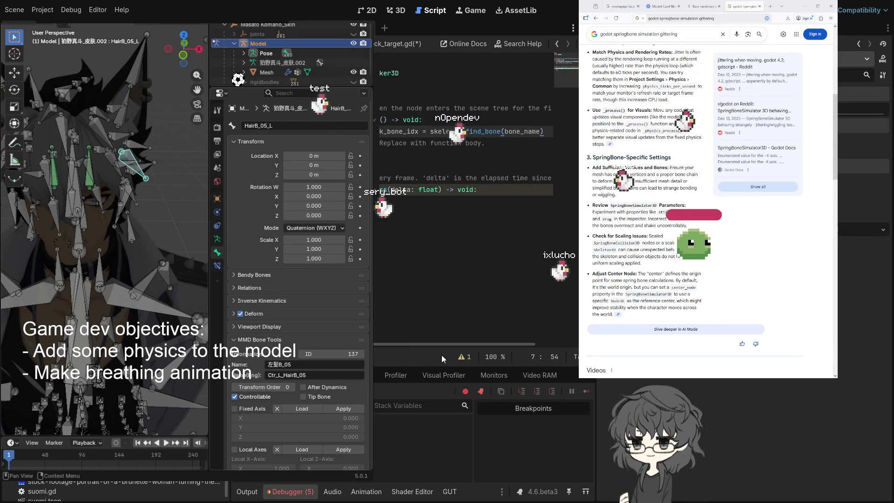
left_click_drag(423, 347, 379, 344)
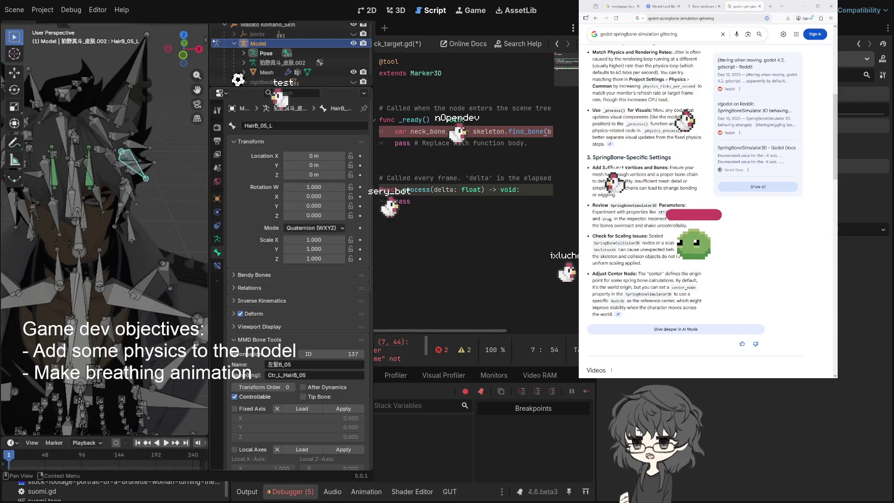
double_click(489, 131)
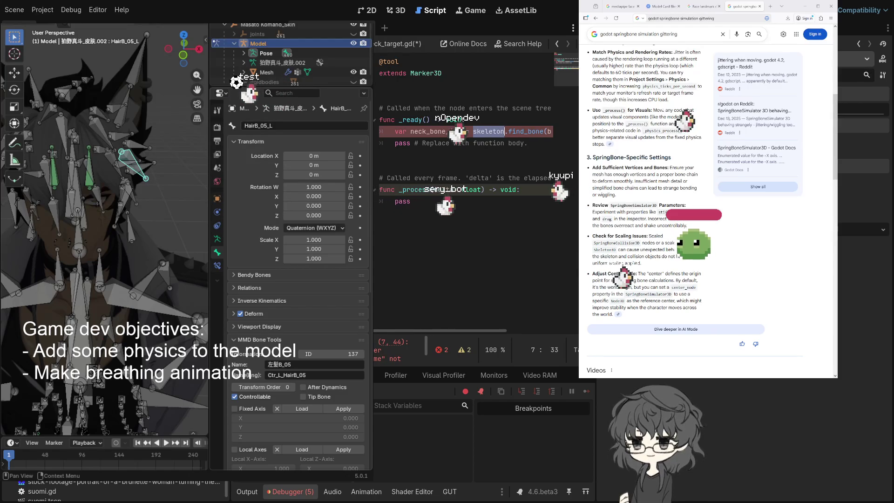
left_click_drag(55, 93, 410, 97)
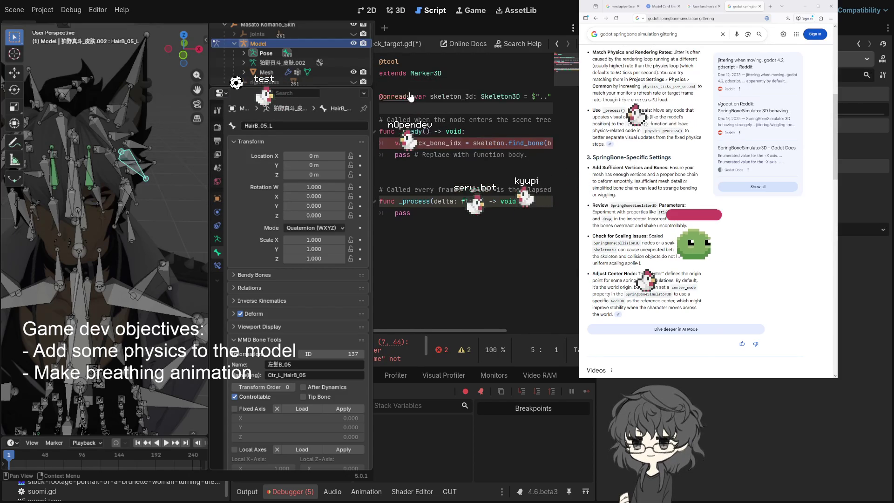
left_click(473, 96)
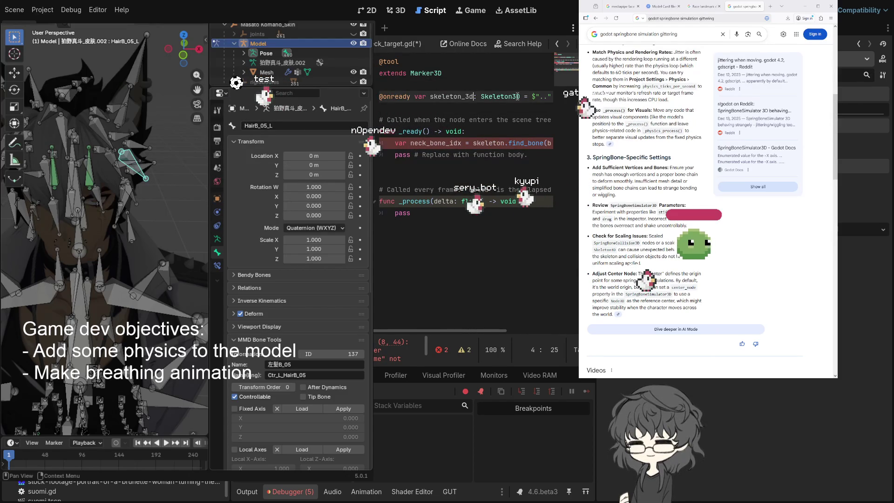
Change the find_bone argument from bone_name to "Neck"
left_click(451, 140)
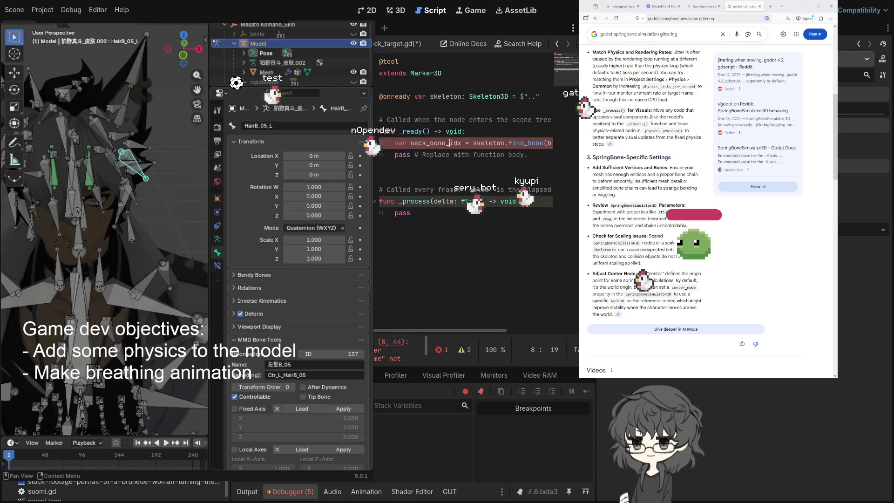
left_click(492, 143)
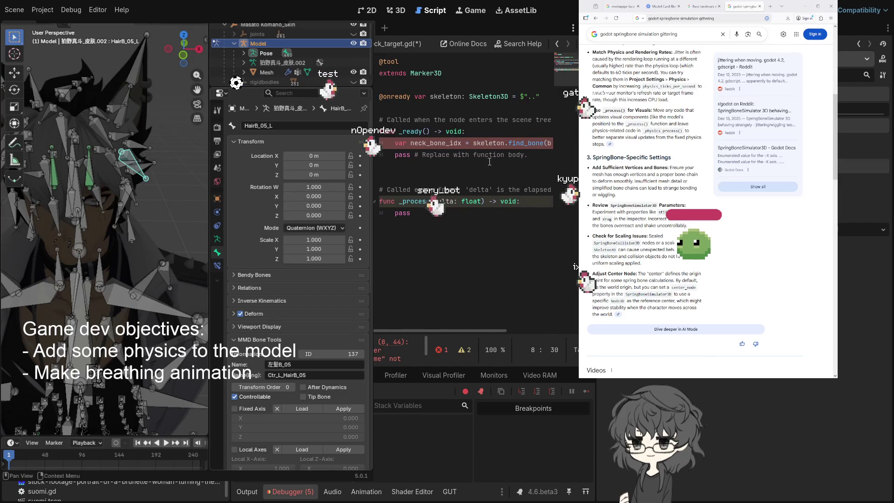
mouse_move(448, 330)
left_mouse_down()
mouse_move(507, 333)
mouse_move(472, 331)
left_mouse_up()
left_click(480, 225)
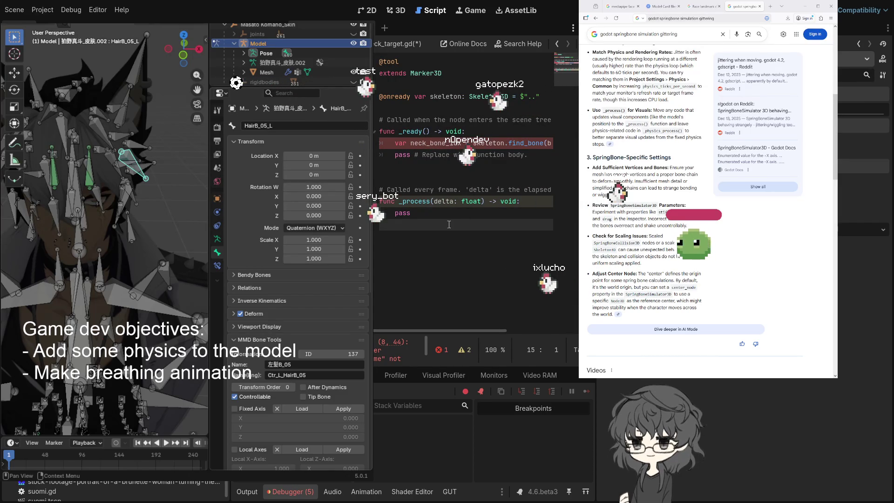
left_click(550, 143)
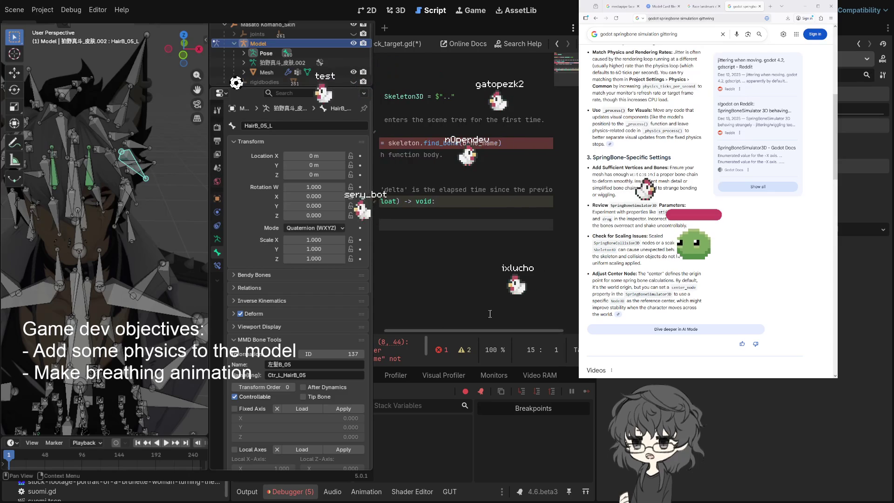
double_click(482, 144)
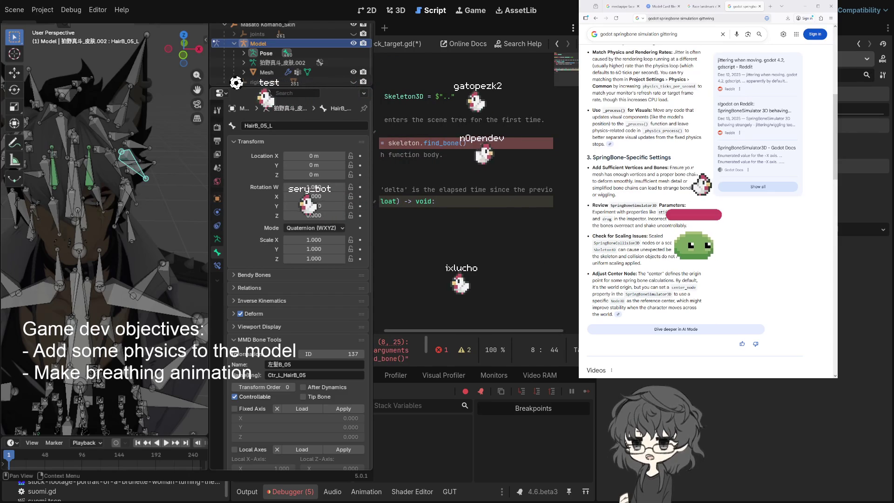
type("\"Neck")
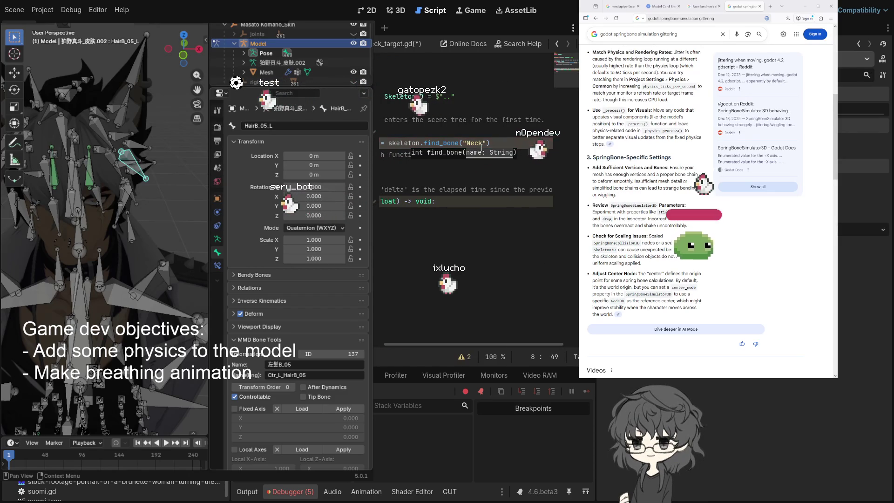
Replace the placeholder pass line in _ready with the start of an if check
scroll(437, 345, "left", 5)
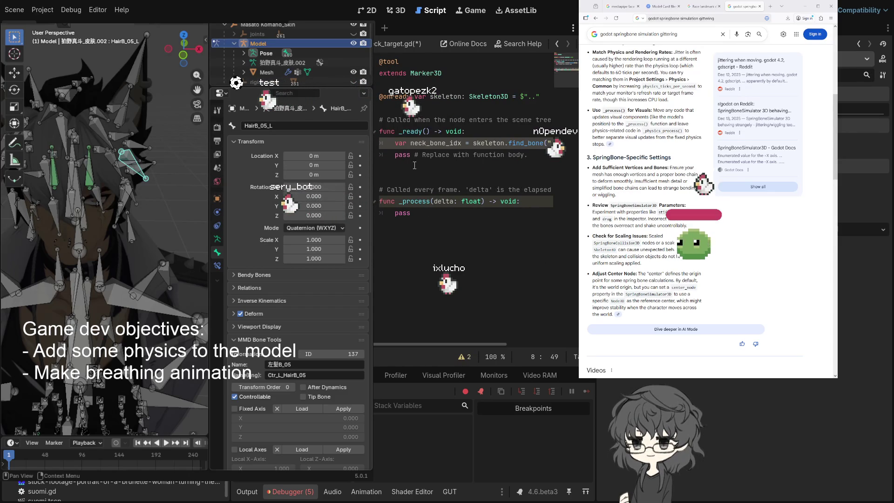
left_click(390, 160)
key("shift+End")
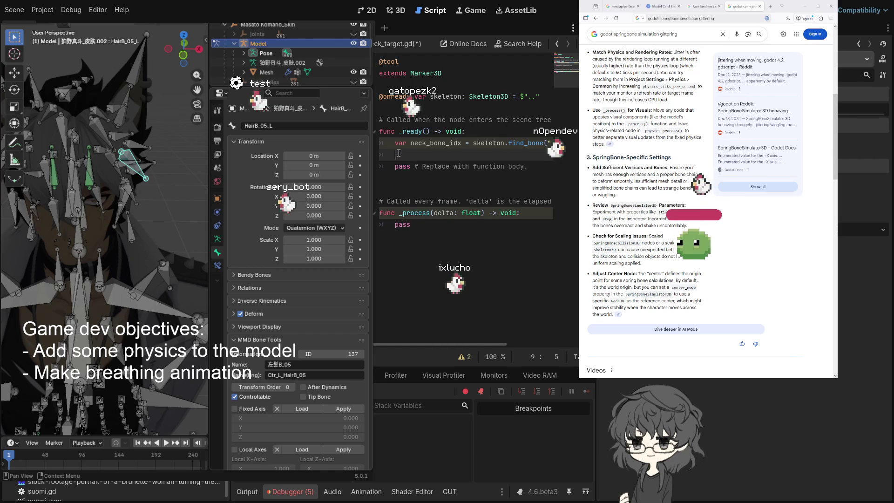
type("va")
key("BackSpace")
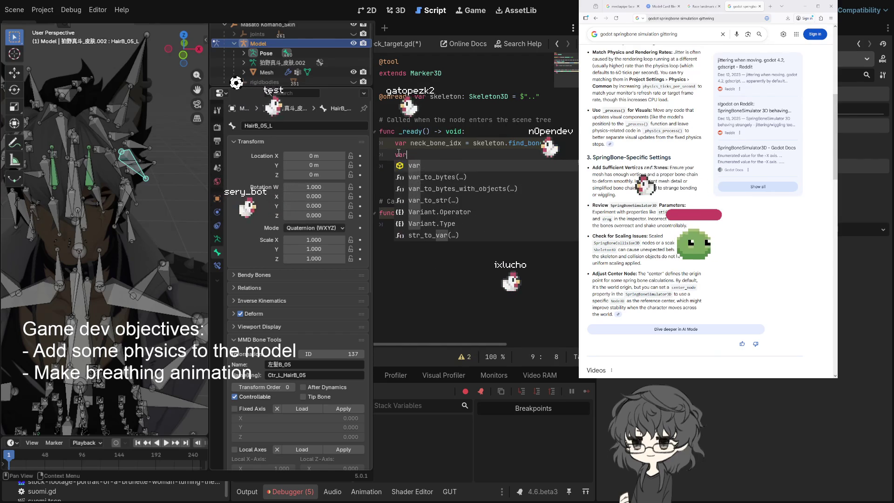
key("BackSpace")
type("if ")
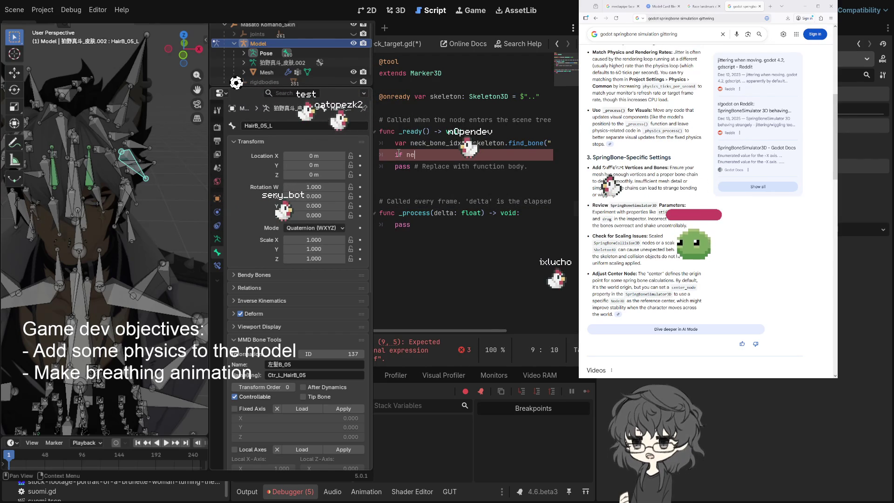
type("ne")
Rename the variable to bone_idx and complete 'if bone_idx < 0: return'
left_click(442, 142)
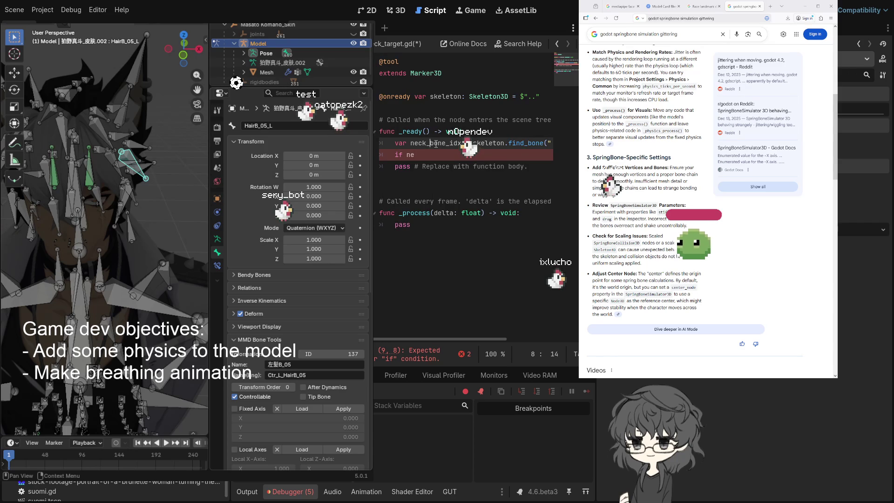
key("BackSpace")
key("BackSpace")
key("BackSpace")
key("Down")
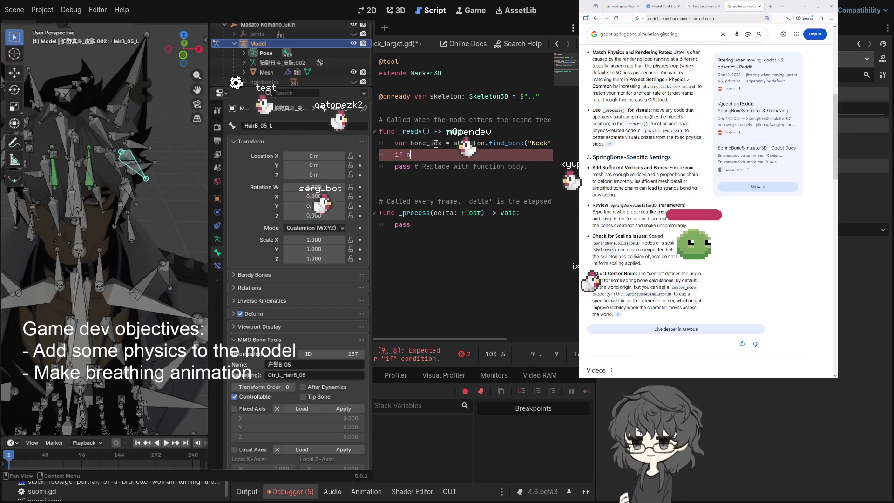
key("BackSpace")
key("BackSpace")
type("bn")
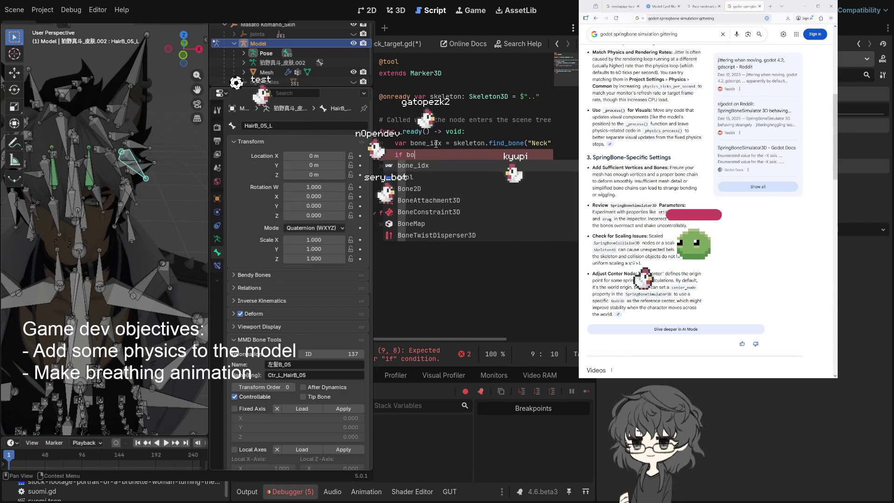
key("Return")
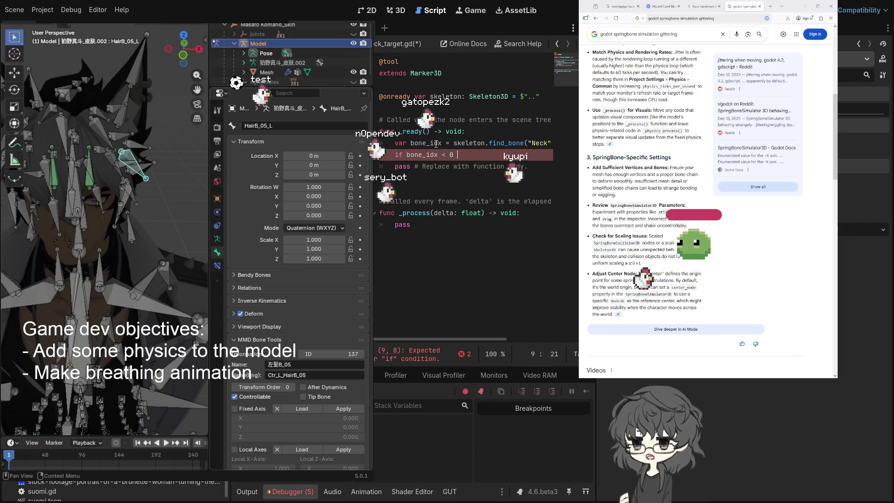
type(": return")
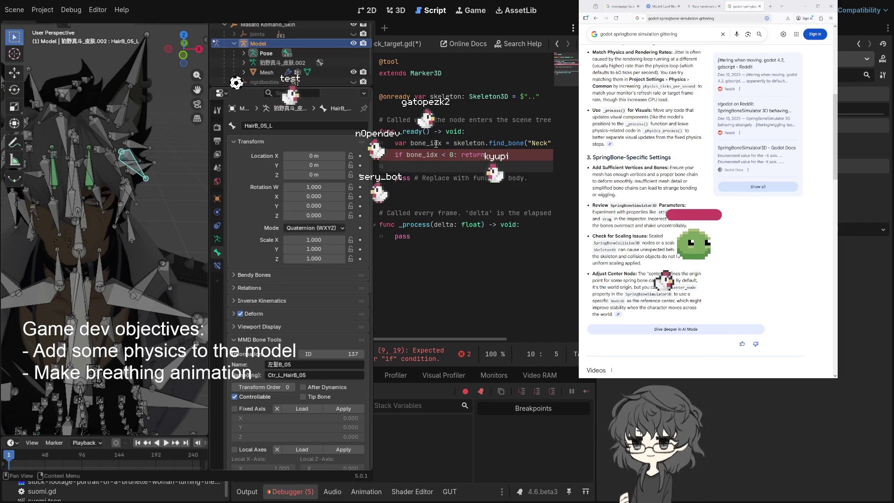
key("Return")
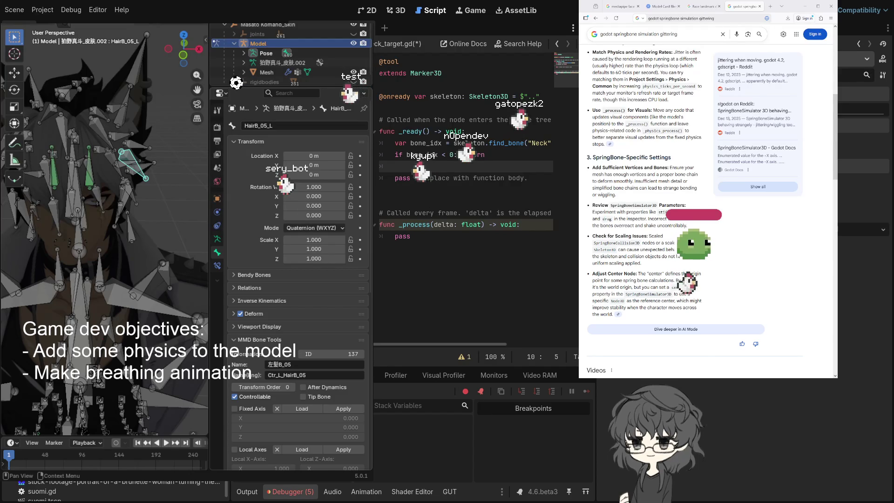
Move the Blender and browser windows aside and return to the empty line 10 in _ready
key("alt+Tab")
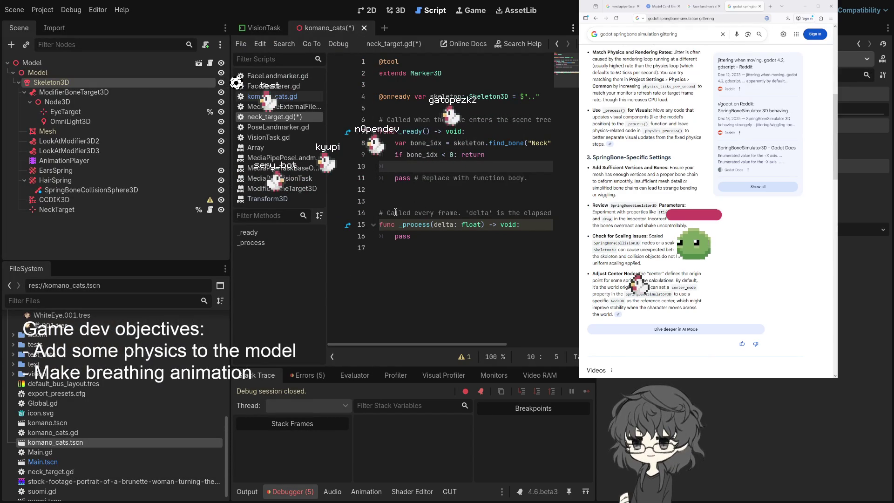
left_click(435, 234)
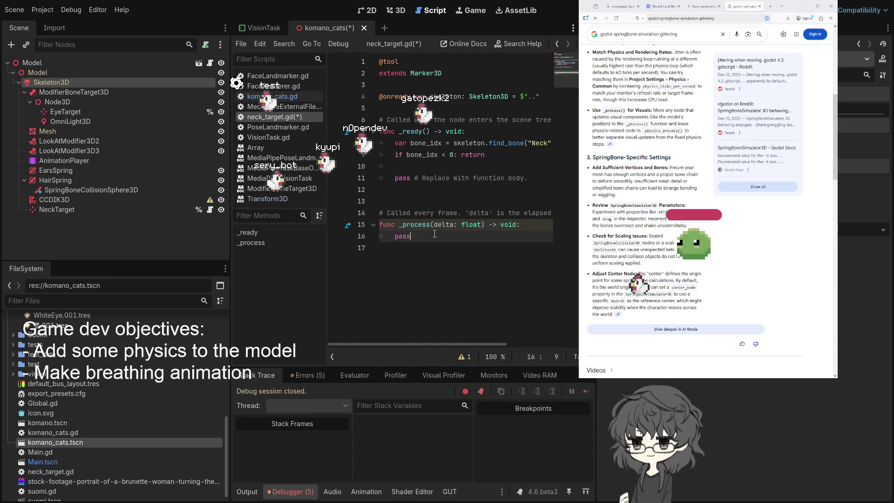
key("alt+Tab")
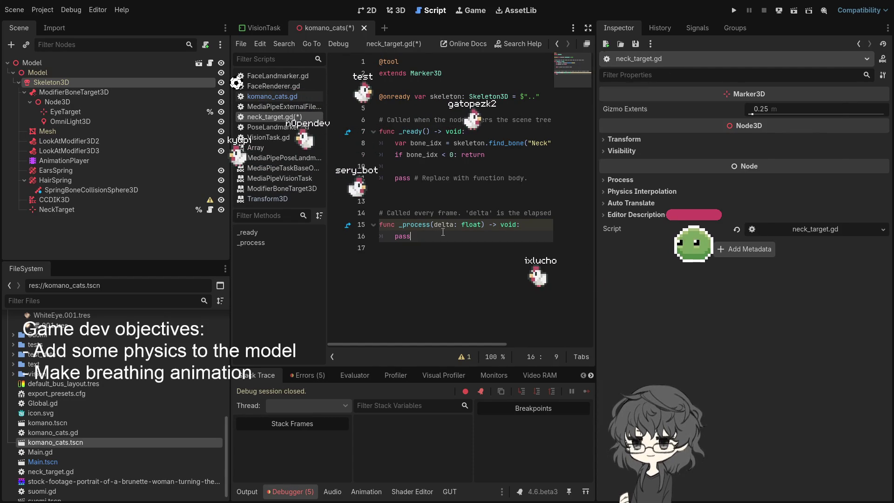
left_click(496, 165)
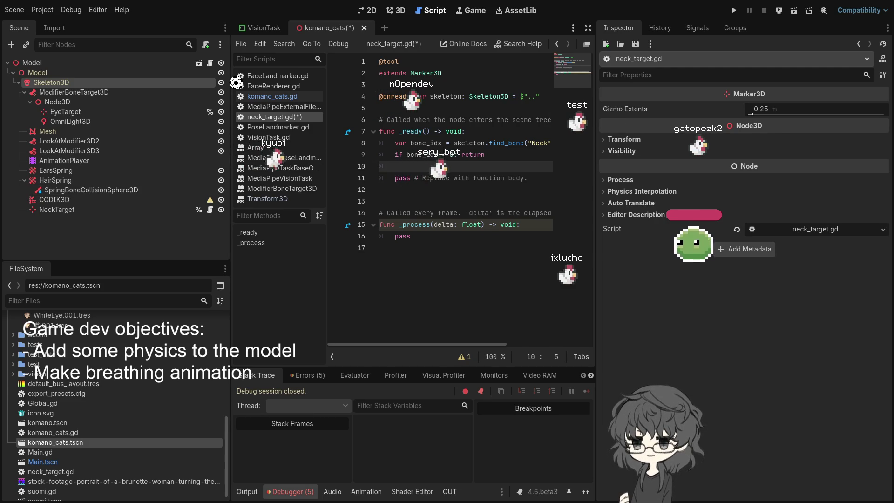
Delete the placeholder pass statement from _ready
left_click(498, 152)
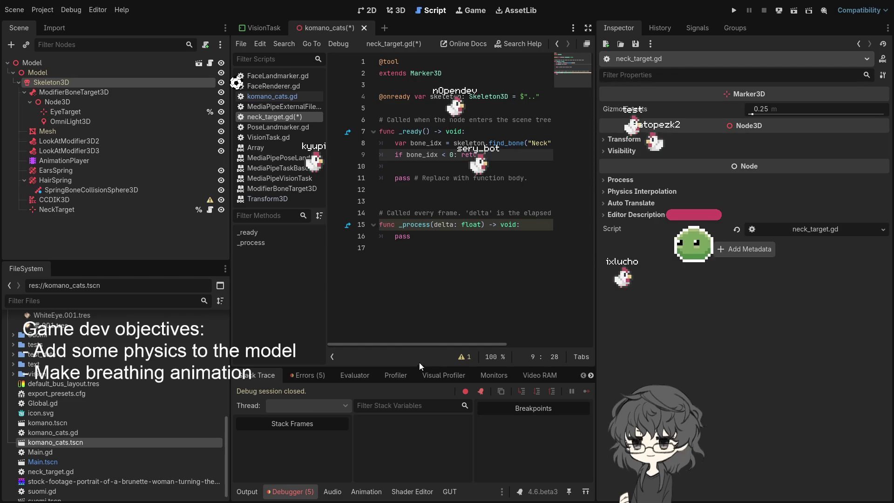
mouse_move(421, 345)
left_mouse_down()
mouse_move(446, 345)
mouse_move(400, 344)
left_mouse_up()
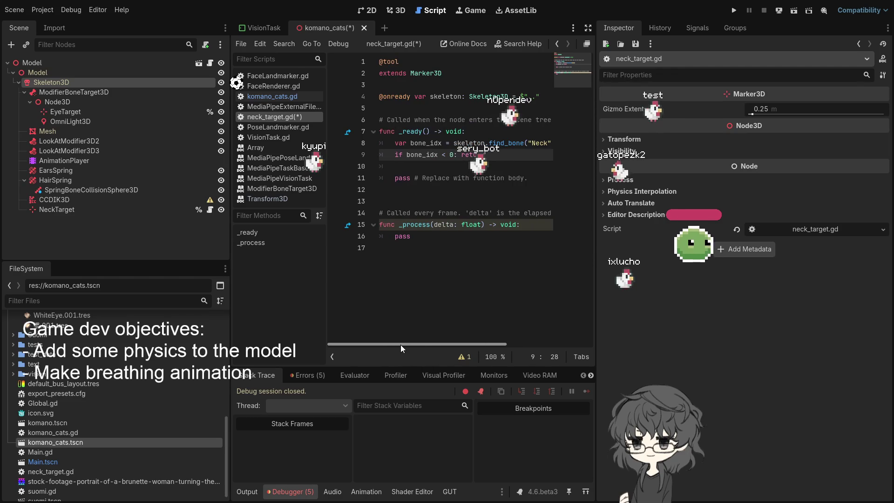
left_click(430, 169)
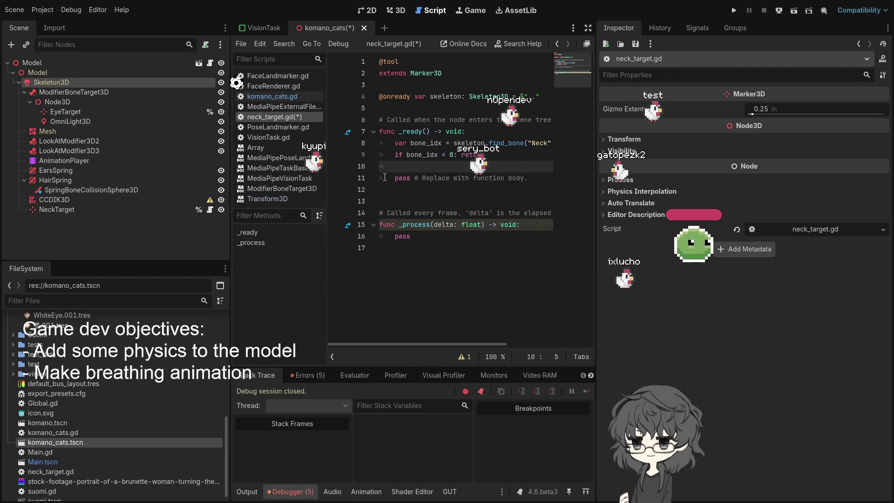
left_click_drag(385, 178, 545, 178)
key("BackSpace")
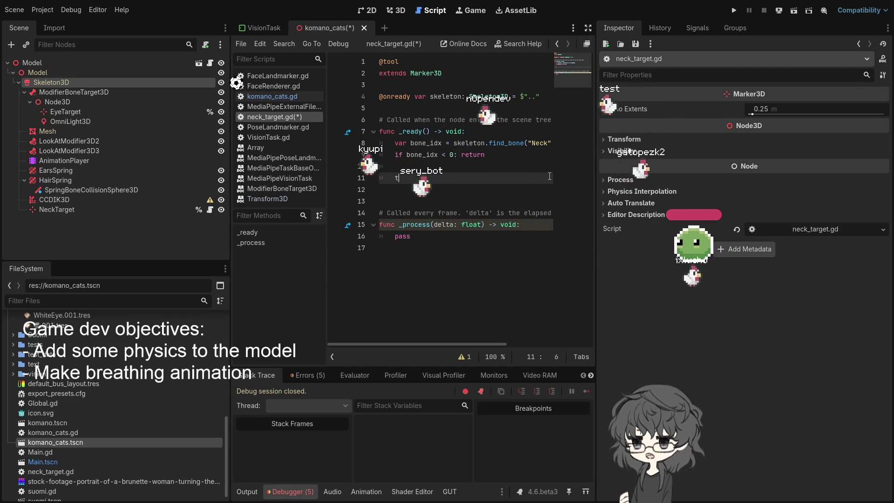
Begin the new line with 'global_transform = skeleton' using autocomplete
type("tran")
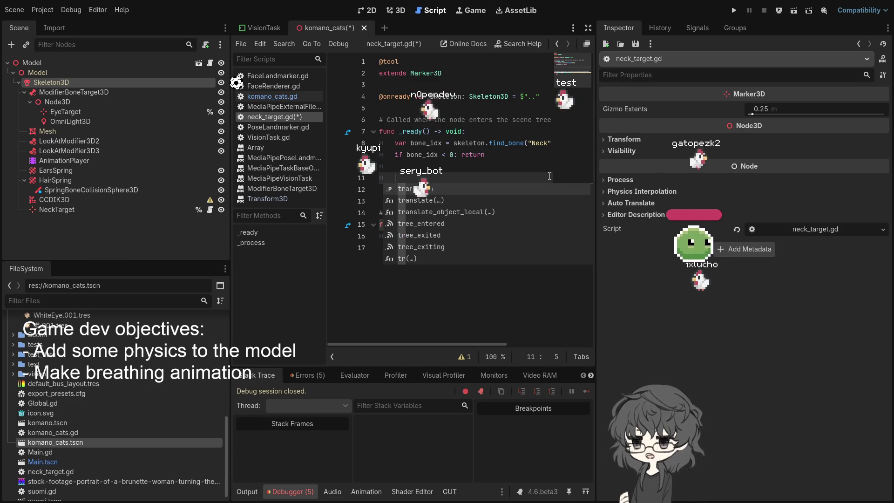
key("BackSpace")
key("BackSpace")
key("BackSpace")
type("go")
key("BackSpace")
type("lo")
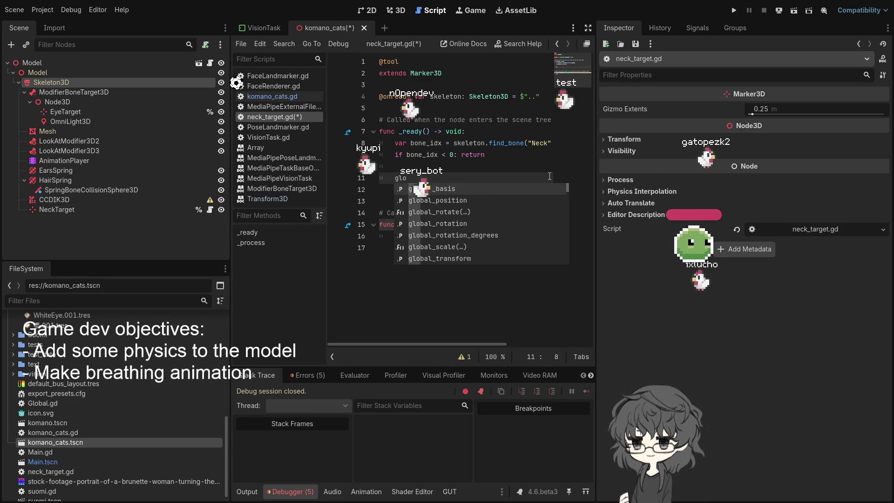
type("bal_tr")
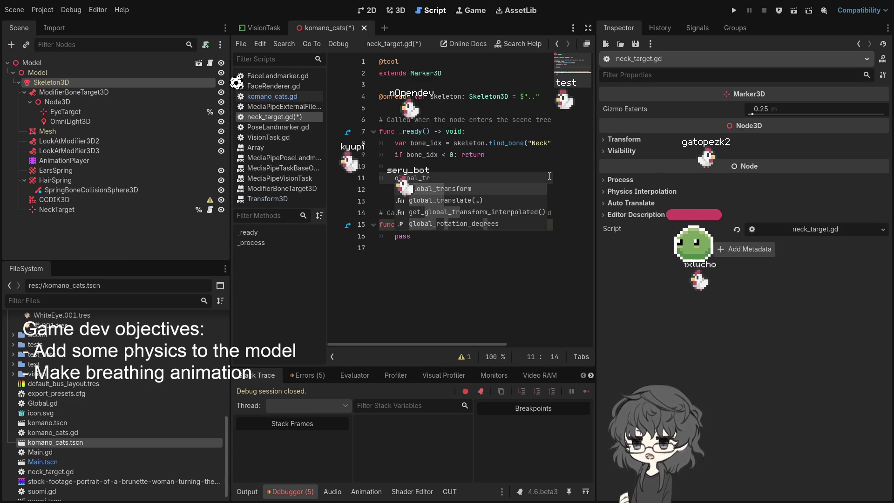
key("Return")
type("= ske")
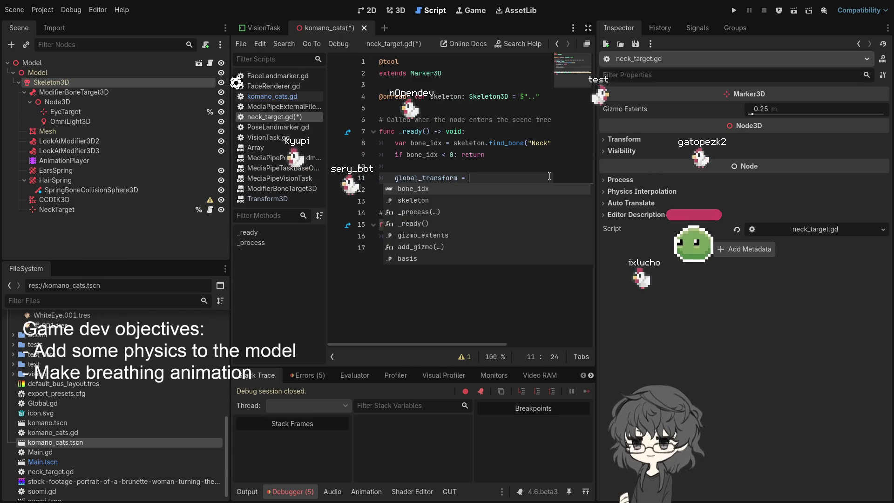
key("Return")
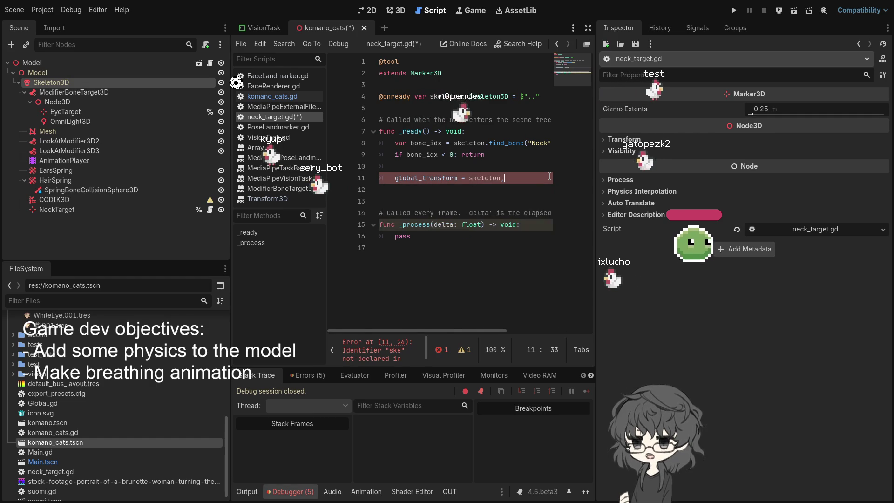
Finish it with '.get_bone_global_pose(bone_idx)'
type(".get_bl")
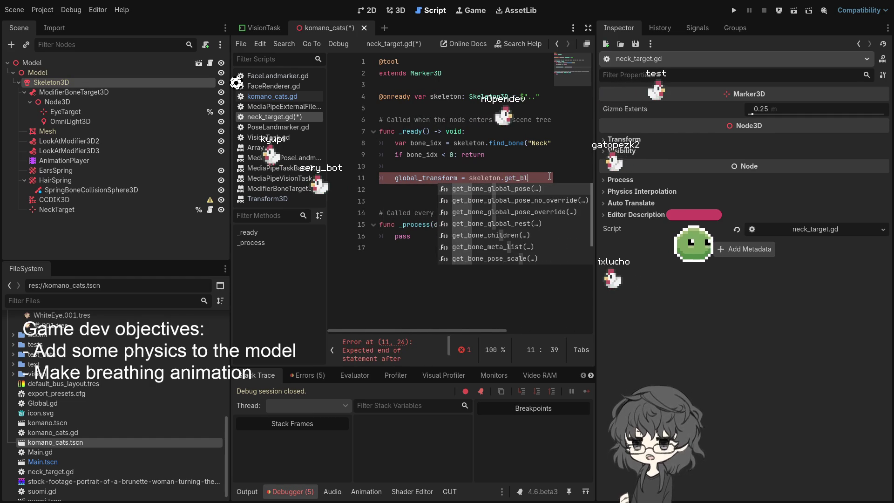
key("BackSpace")
key("BackSpace")
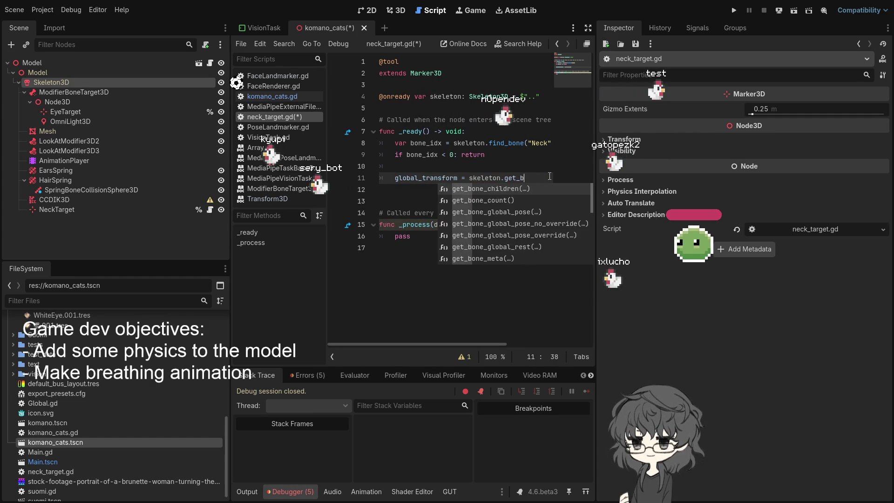
type("global")
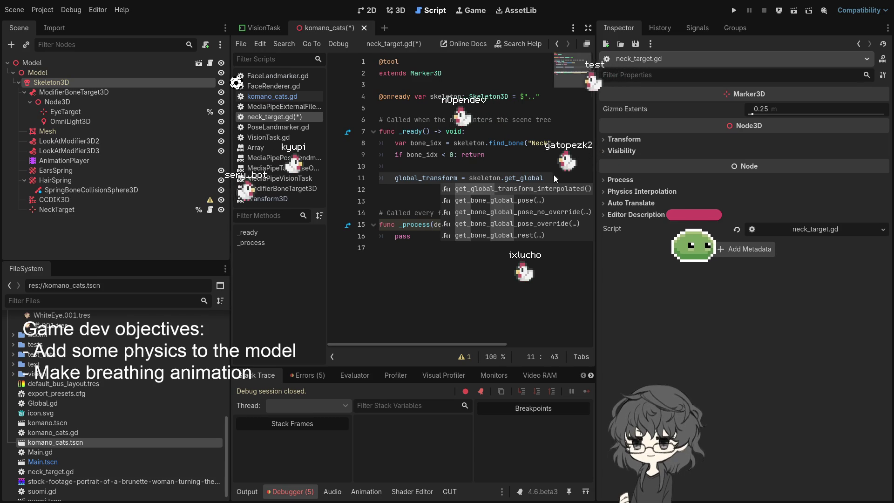
type("_")
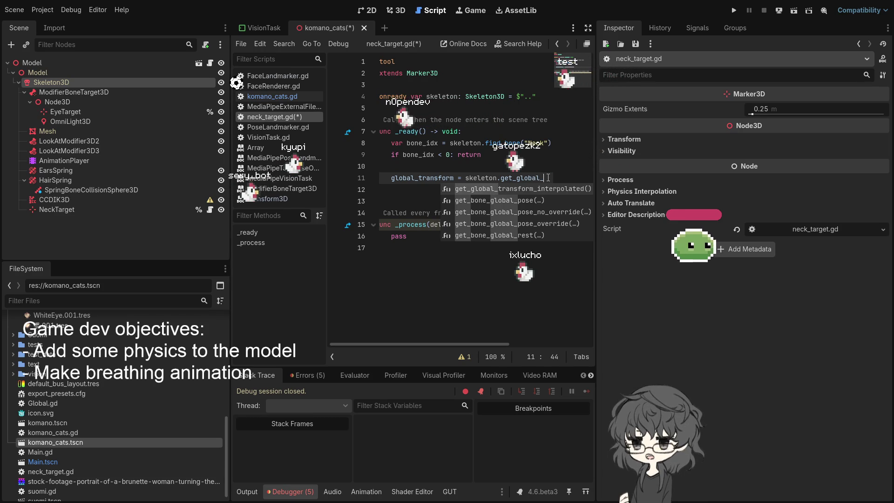
type("po")
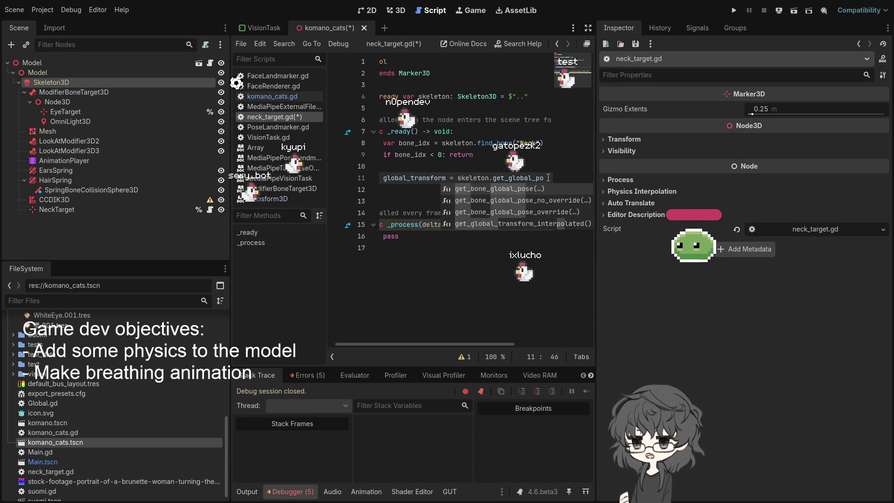
type("se")
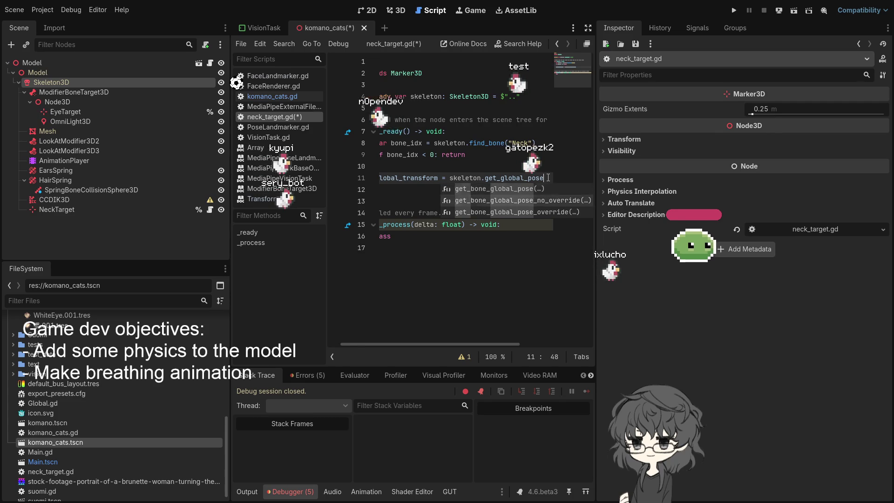
key("Return")
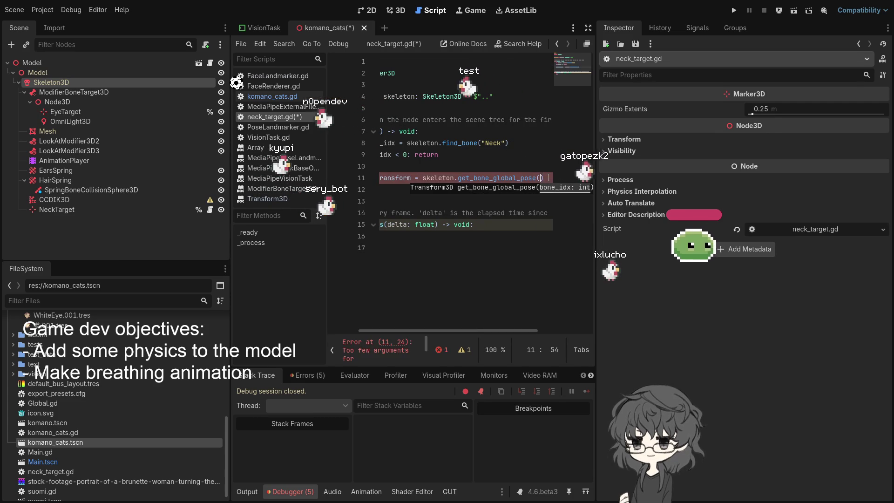
type("bone_idx")
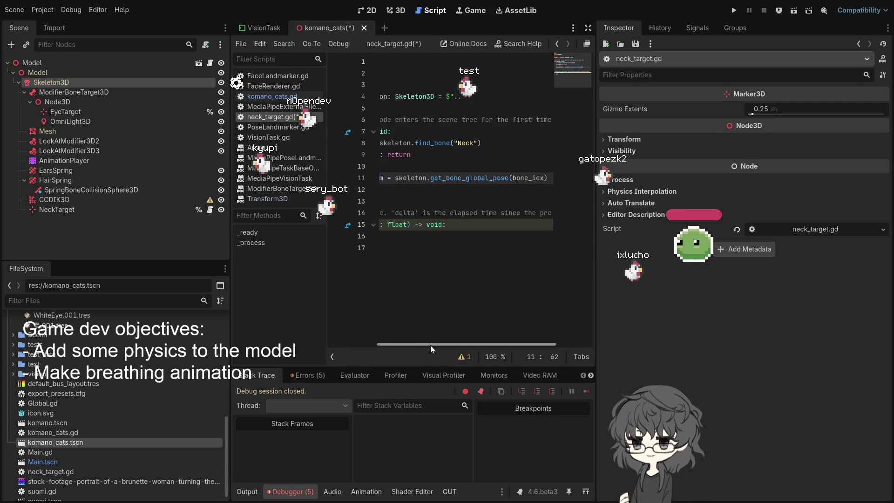
left_click_drag(431, 344, 359, 344)
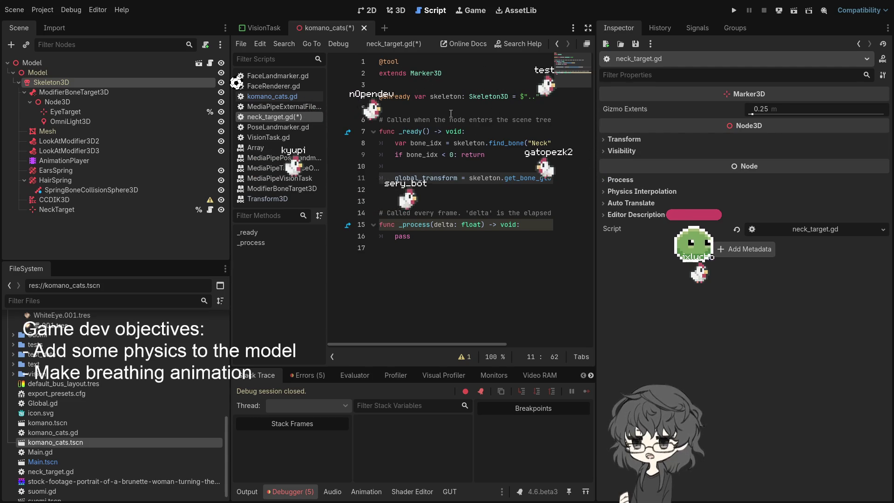
Save with Ctrl+S and view the five debugger errors
key("ctrl+s")
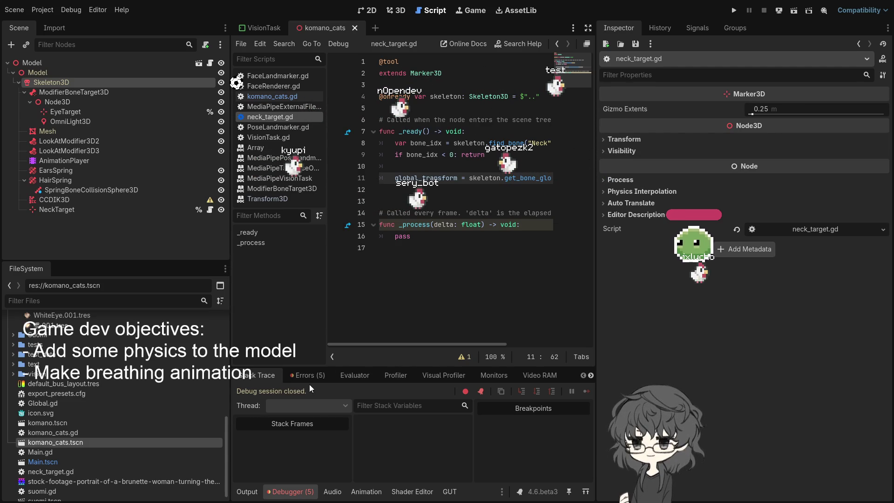
left_click(304, 372)
left_click(261, 374)
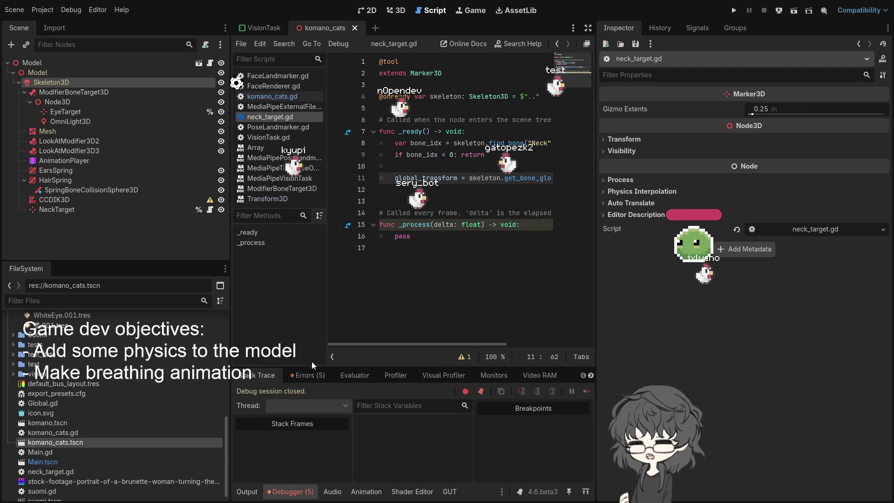
left_click(302, 375)
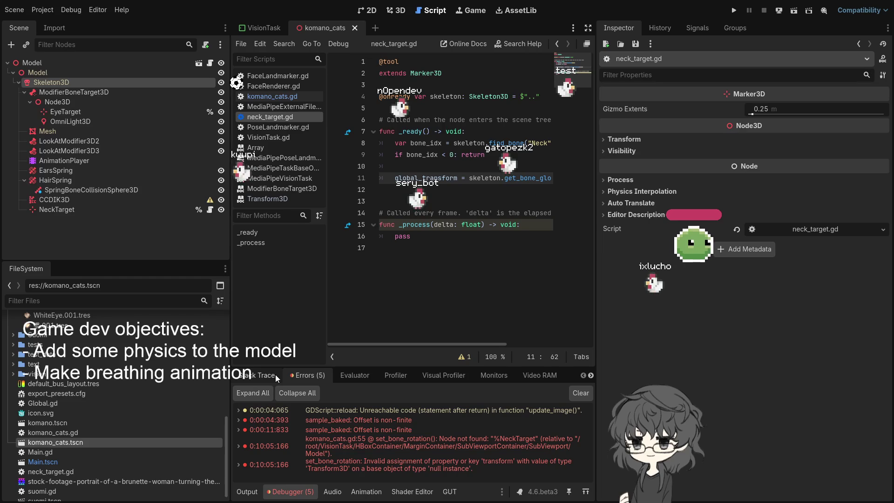
Set NeckTarget as the CCDIK3D's Target Node, then close the komano_cats scene
left_click(68, 202)
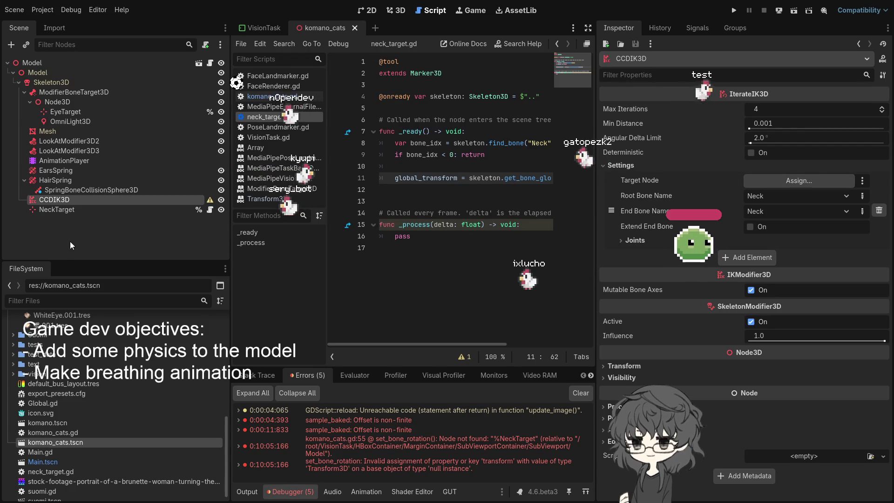
left_click_drag(57, 210, 799, 181)
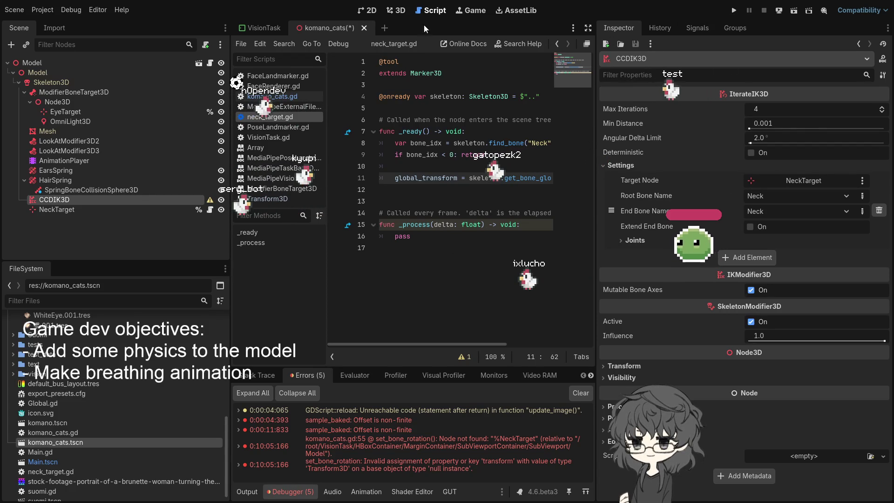
left_click(418, 167)
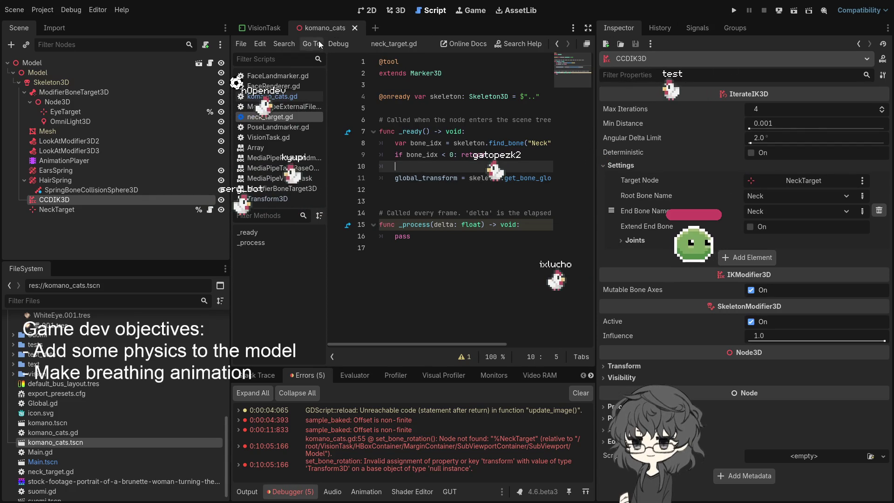
middle_click(320, 29)
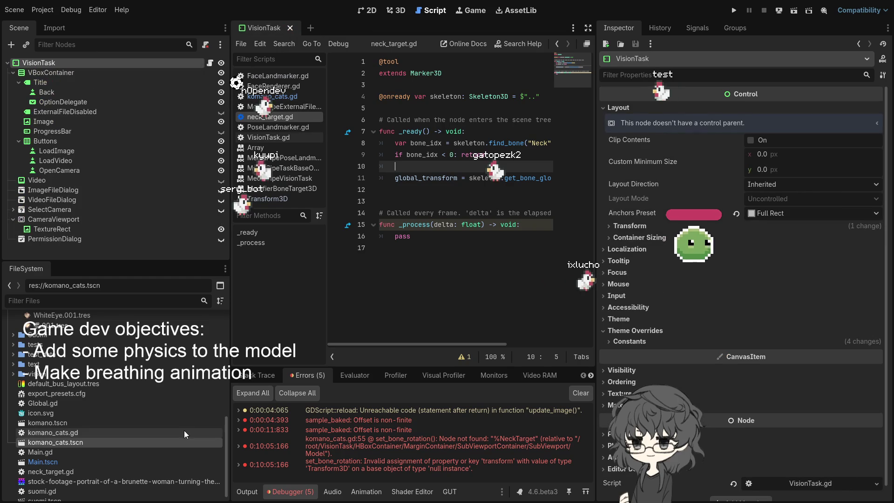
Reopen komano_cats in the 3D view and inspect the NeckTarget node's properties
double_click(64, 442)
left_click(397, 11)
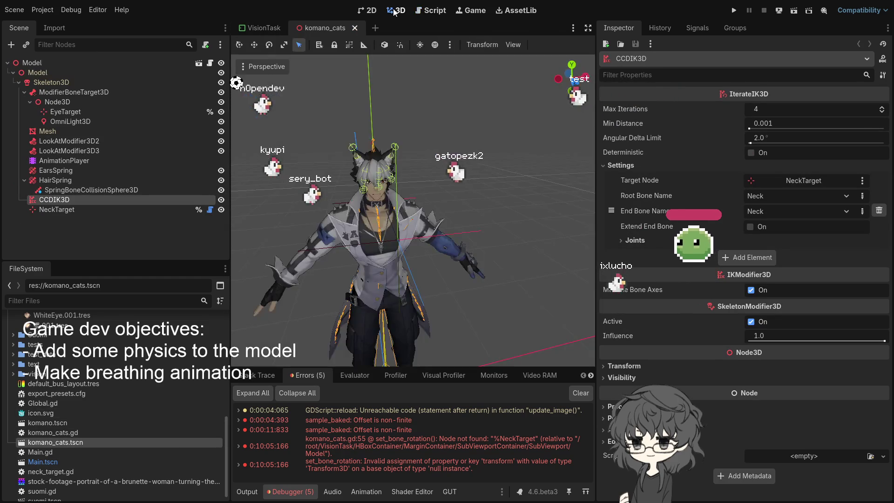
scroll(466, 186, "down", 3)
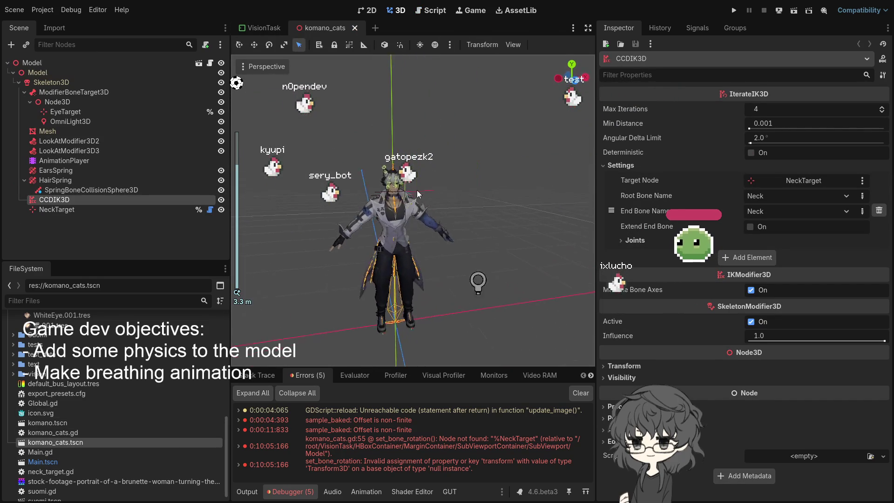
scroll(409, 183, "up", 4)
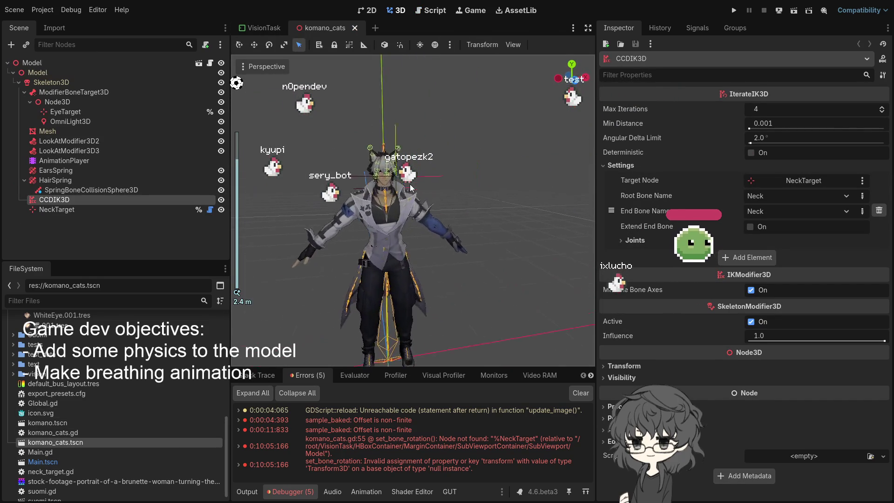
left_click(58, 210)
left_click(55, 200)
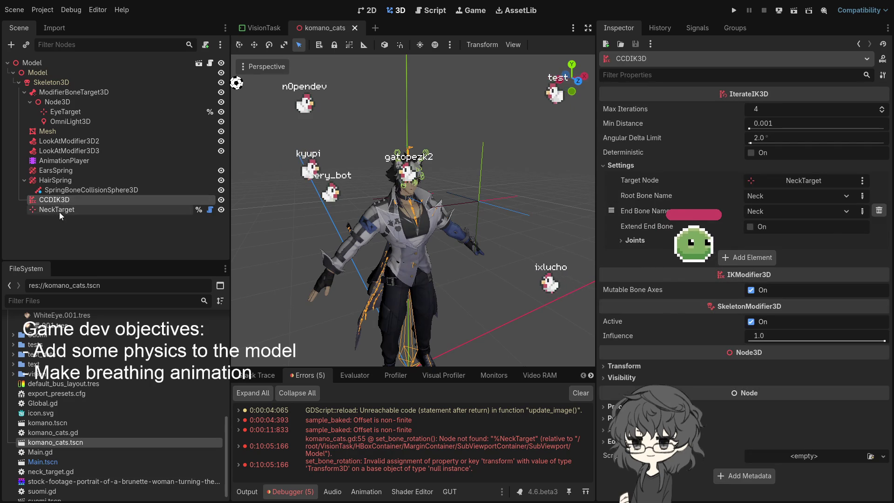
left_click(60, 211)
left_click(60, 202)
left_click(66, 210)
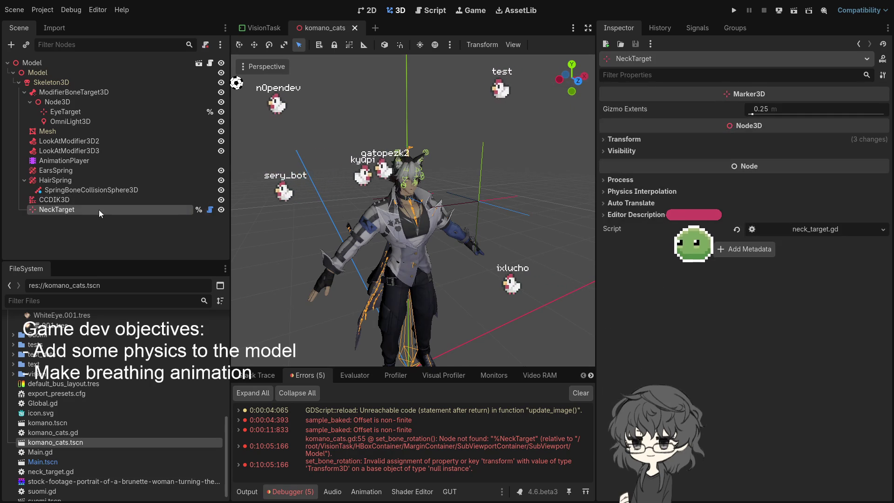
scroll(423, 215, "up", 5)
scroll(430, 220, "down", 5)
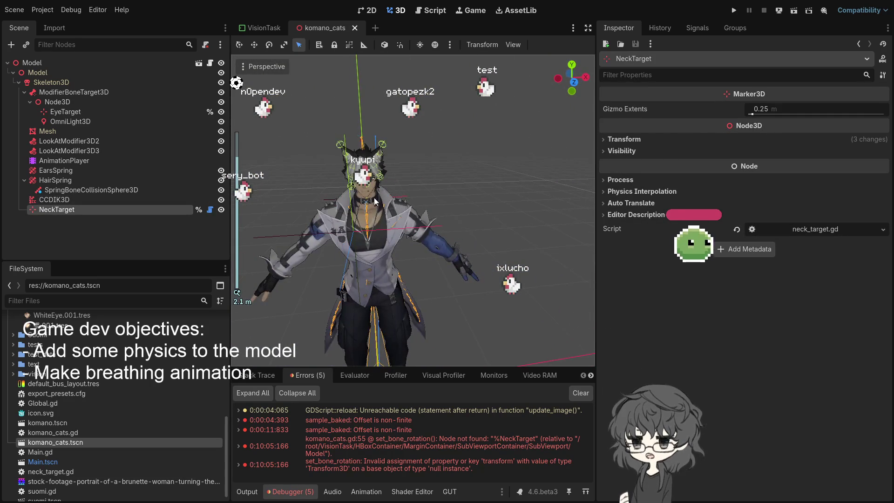
Orbit around the avatar and show CCDIK3D's settings with Neck as root and end bone
mouse_move(373, 197)
left_mouse_down()
mouse_move(435, 198)
mouse_move(283, 199)
left_mouse_up()
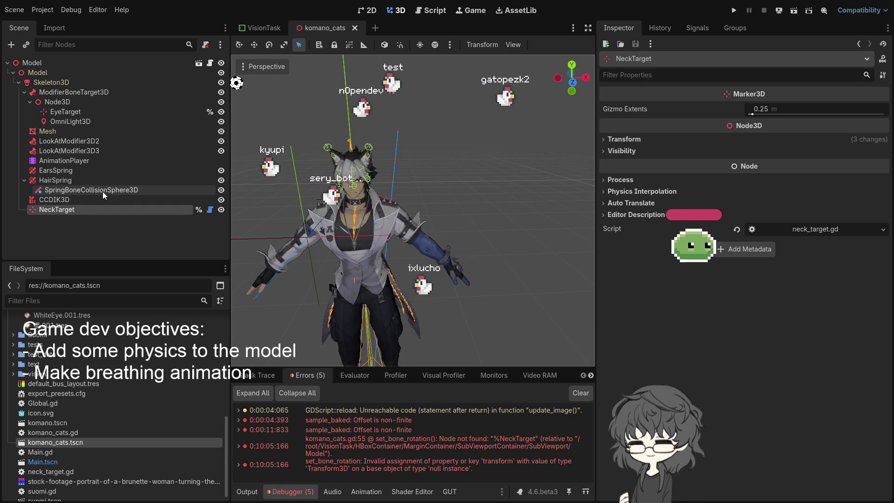
left_click(77, 200)
left_click(83, 210)
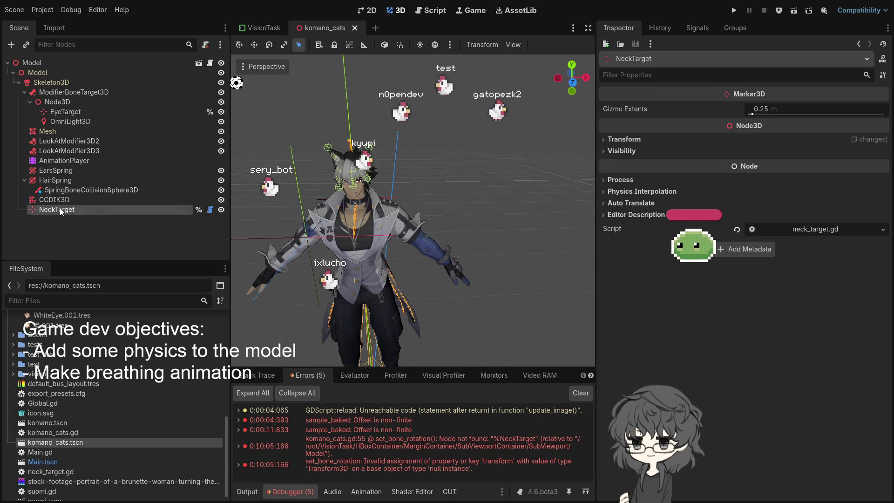
left_click(58, 202)
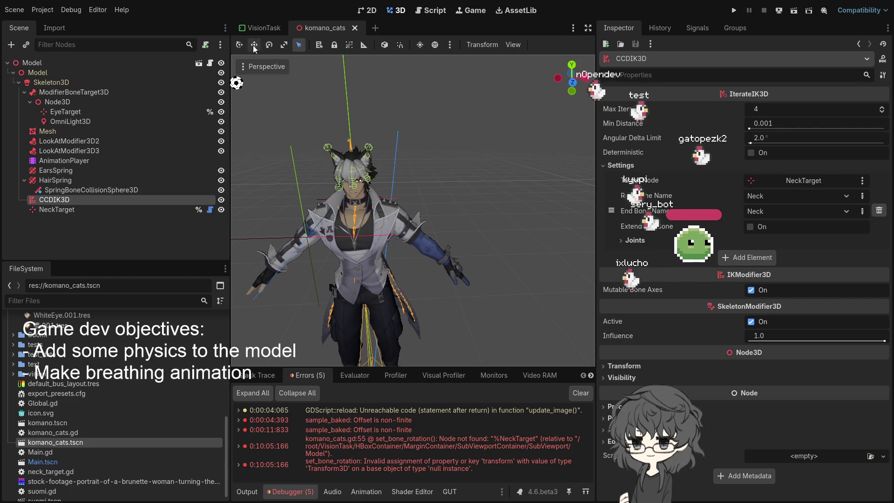
mouse_move(251, 32)
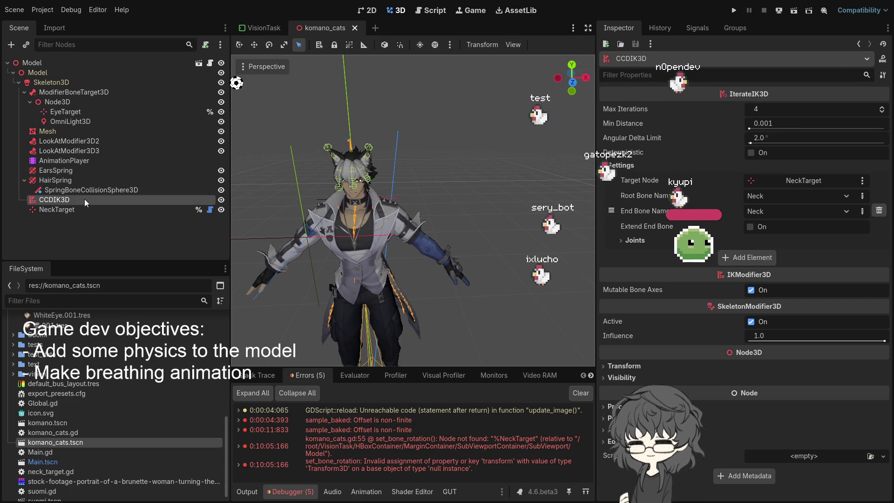
Reselect the CCDIK3D node in the Scene dock
left_click(81, 225)
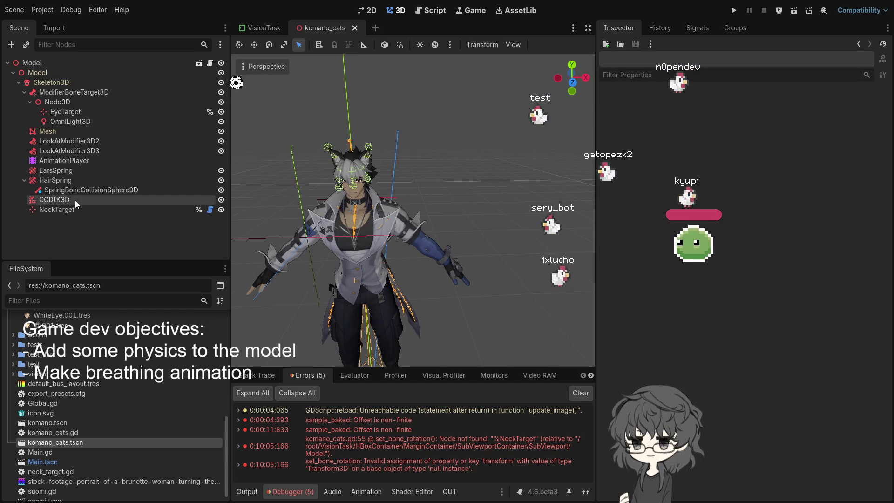
left_click(75, 200)
left_click(87, 221)
left_click(85, 211)
left_click(84, 198)
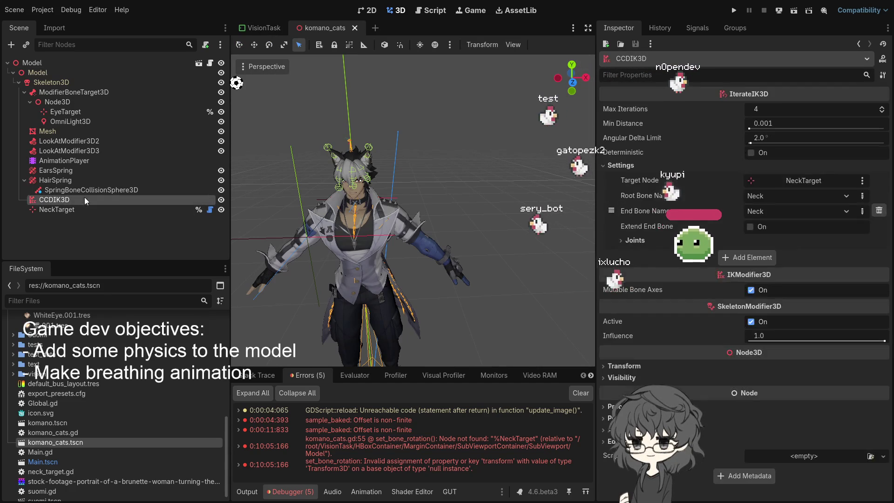
Open the Model node's komano_cats.gd and select the %NeckTarget assignment on line 55
left_click(209, 64)
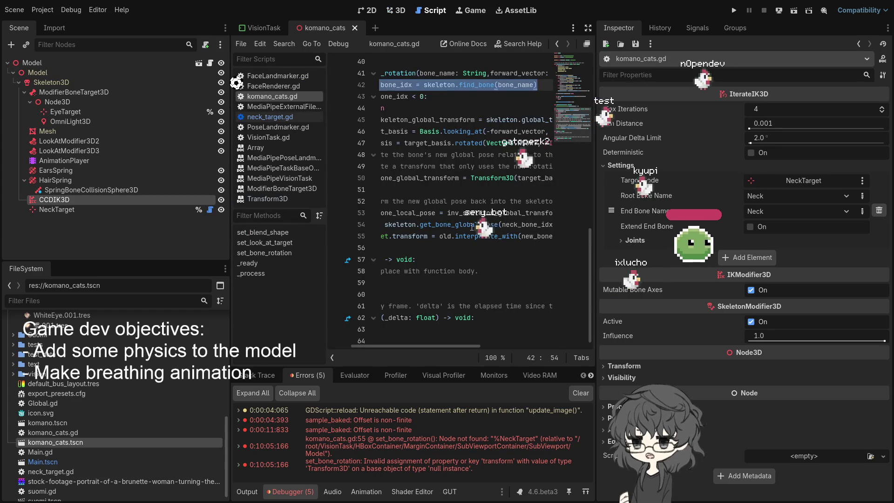
mouse_move(476, 345)
left_mouse_down()
mouse_move(382, 345)
mouse_move(427, 346)
mouse_move(399, 347)
left_mouse_up()
scroll(419, 347, "up", 6)
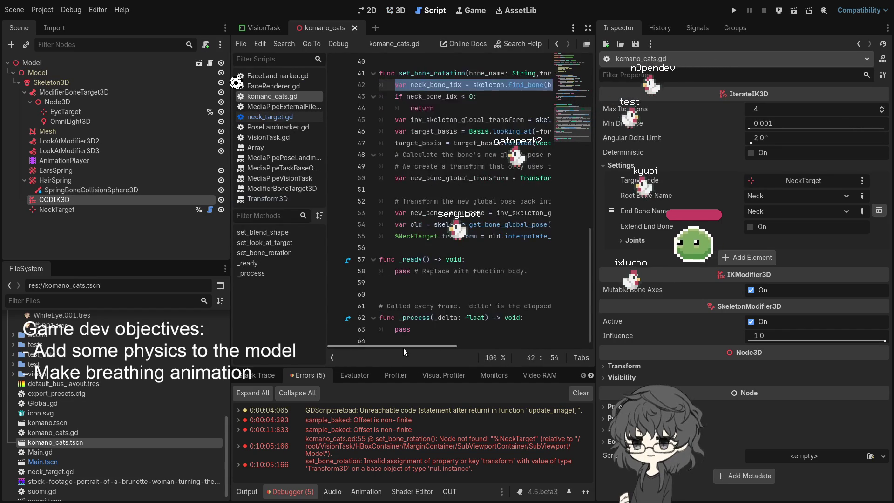
scroll(450, 259, "down", 6)
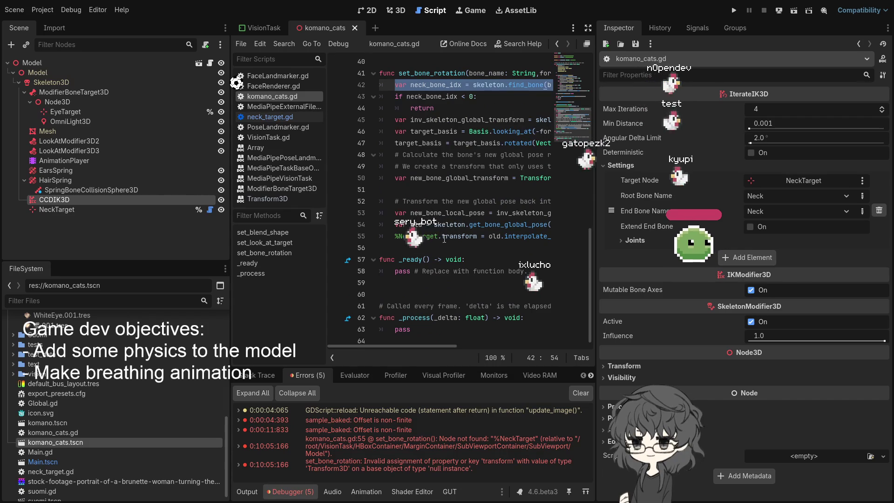
mouse_move(437, 350)
left_mouse_down()
mouse_move(491, 348)
mouse_move(418, 344)
mouse_move(513, 346)
mouse_move(495, 343)
left_mouse_up()
left_click_drag(535, 244, 388, 239)
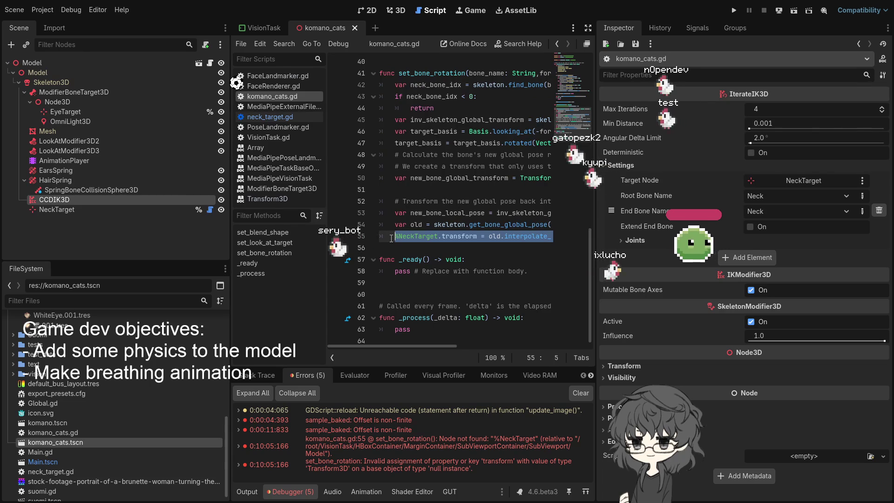
type("skeleton.")
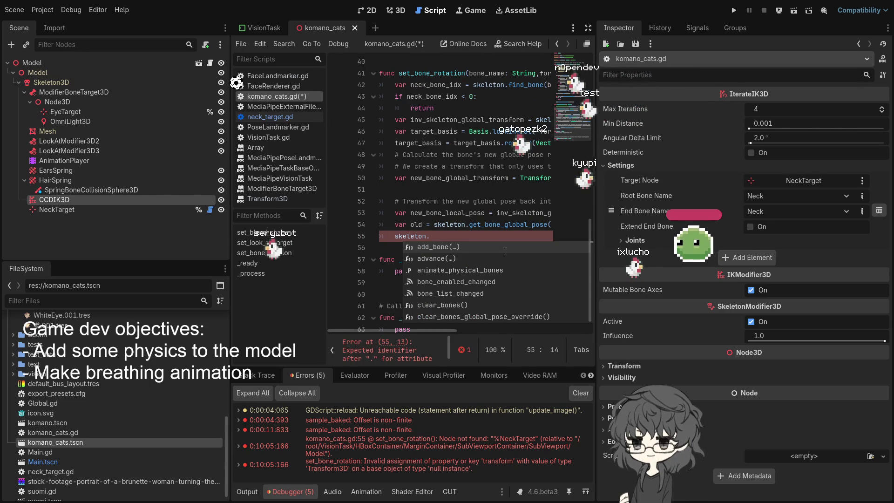
type("i")
type("nt")
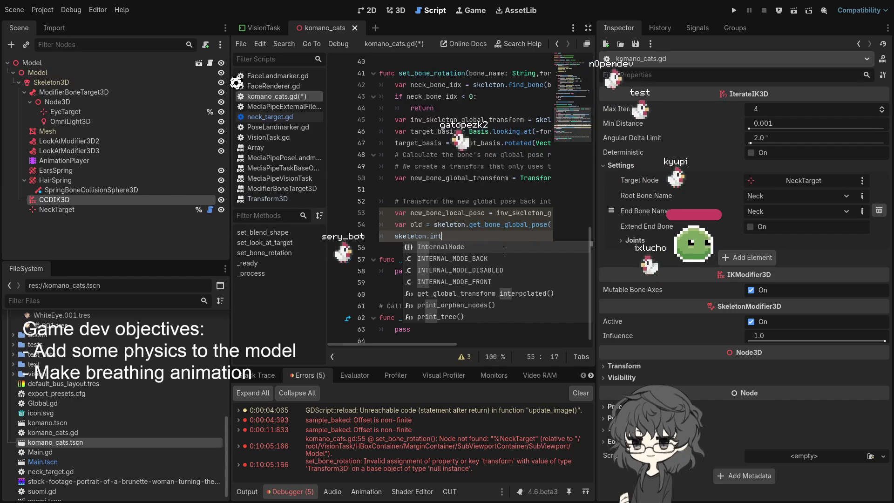
type("er")
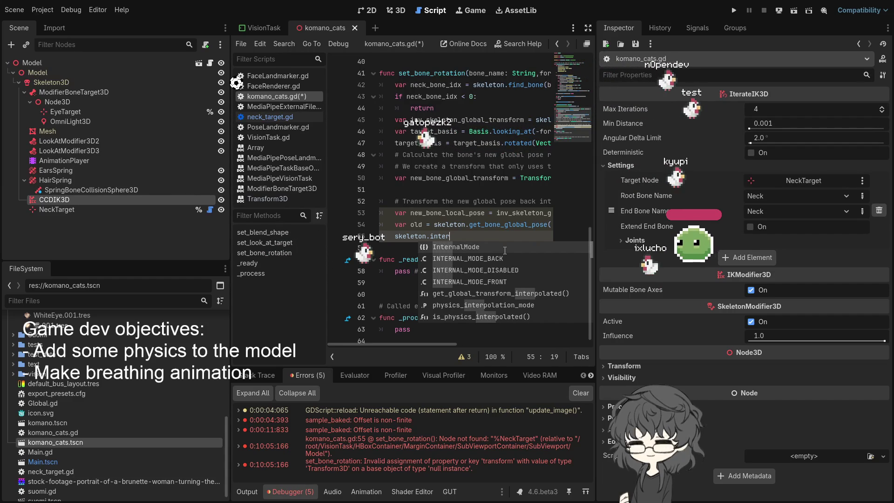
type("oila")
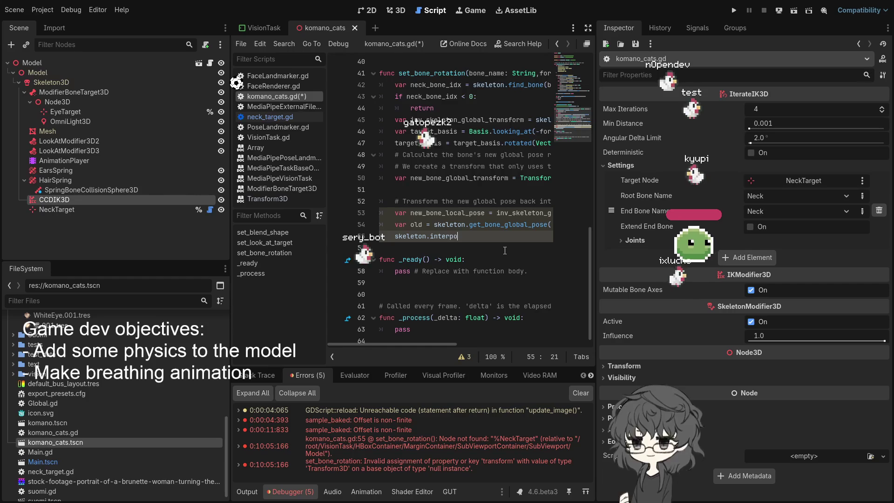
type("r")
key("BackSpace")
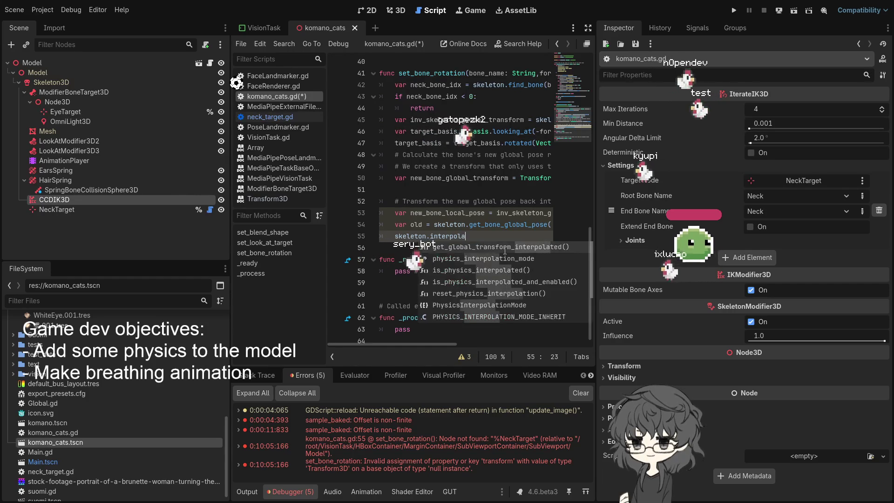
type("late")
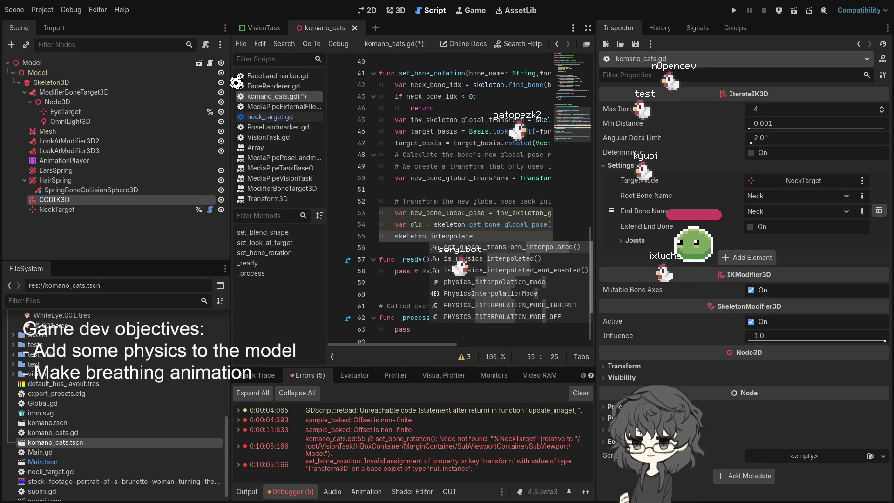
type("_")
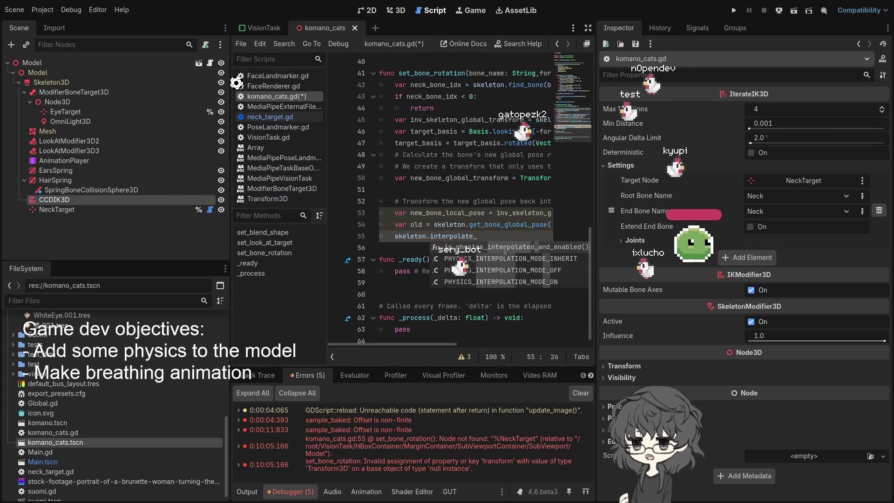
key("BackSpace")
key("BackSpace")
key("BackSpace")
type("pose")
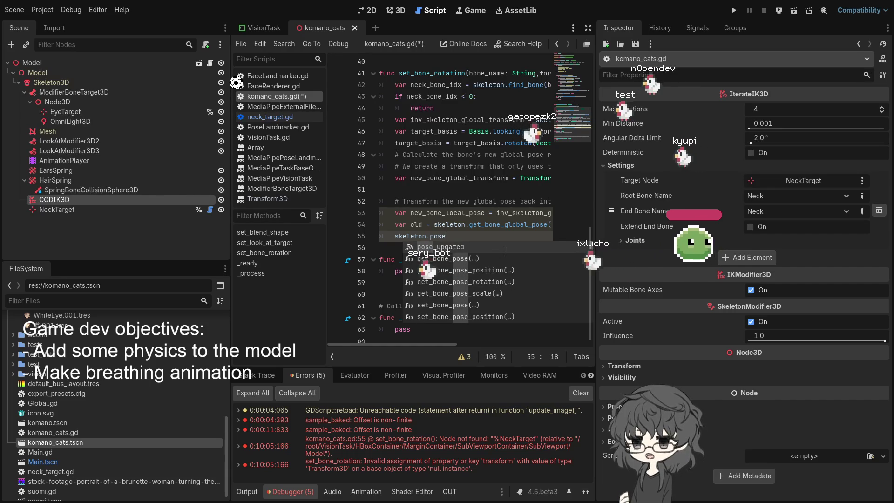
key("BackSpace")
key("BackSpace")
key("BackSpace")
key("BackSpace")
type("set_pose")
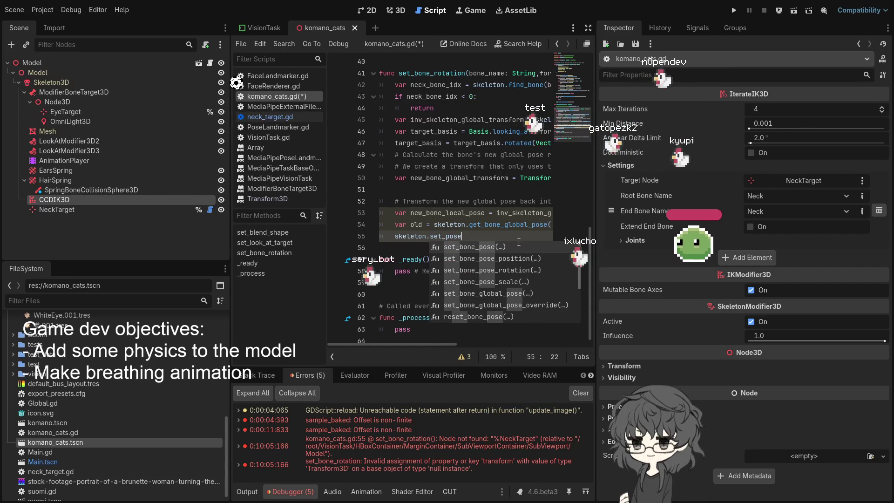
key("Down")
key("Down")
key("Down")
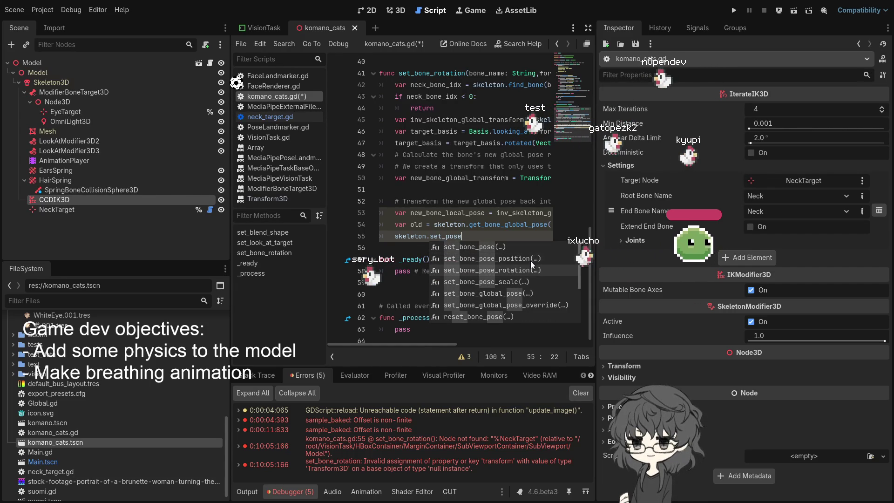
key("Down")
key("Down")
key("Down")
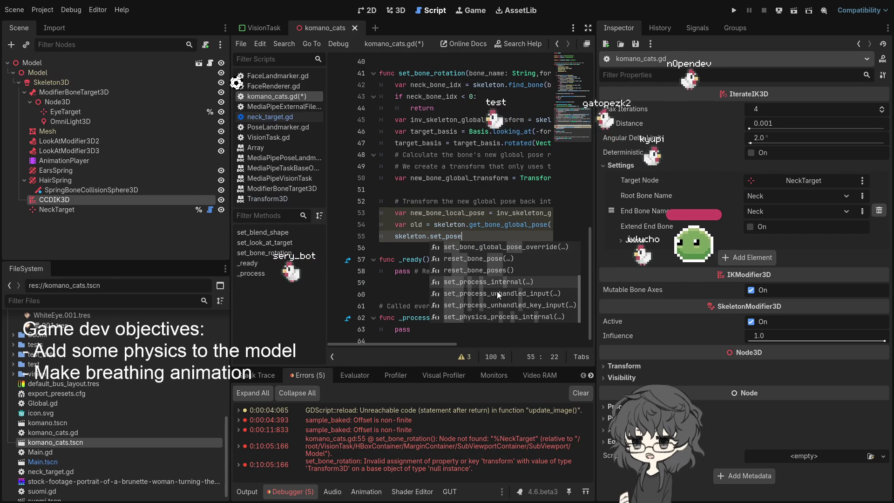
key("Down")
key("Down")
key("Down")
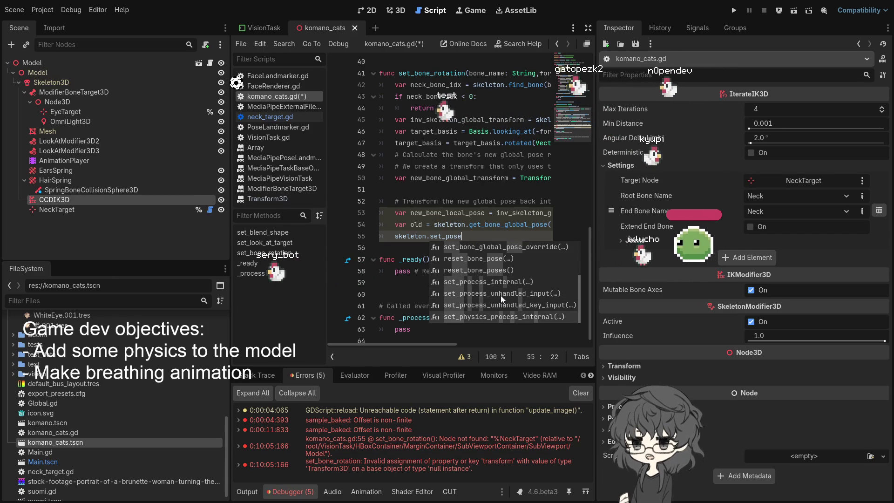
key("Up")
key("Up")
key("Up")
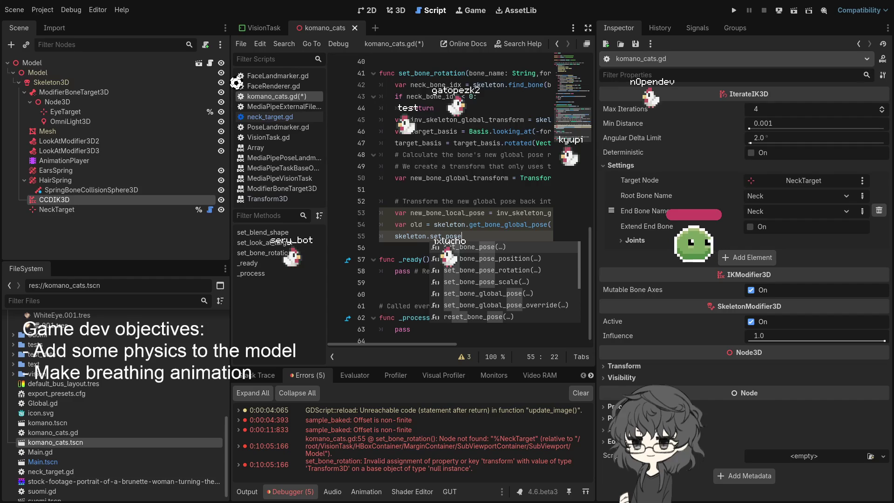
key("BackSpace")
key("BackSpace")
key("BackSpace")
type("interpolate_")
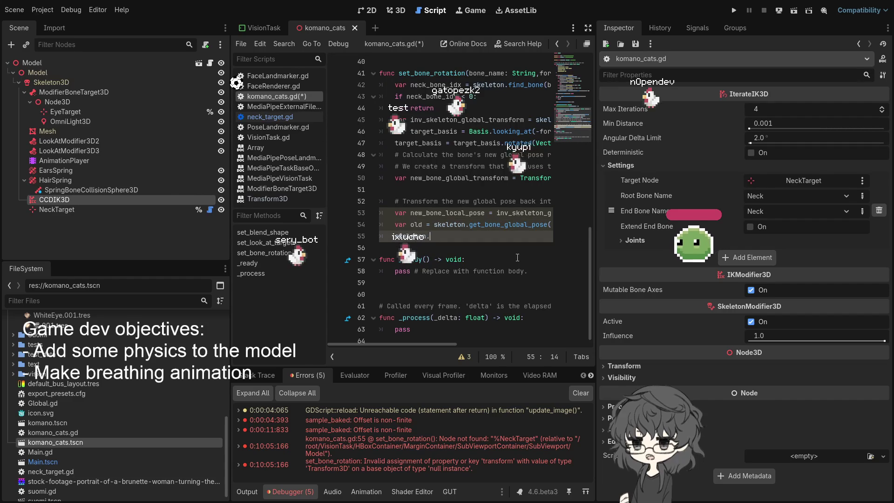
key("BackSpace")
key("BackSpace")
key("BackSpace")
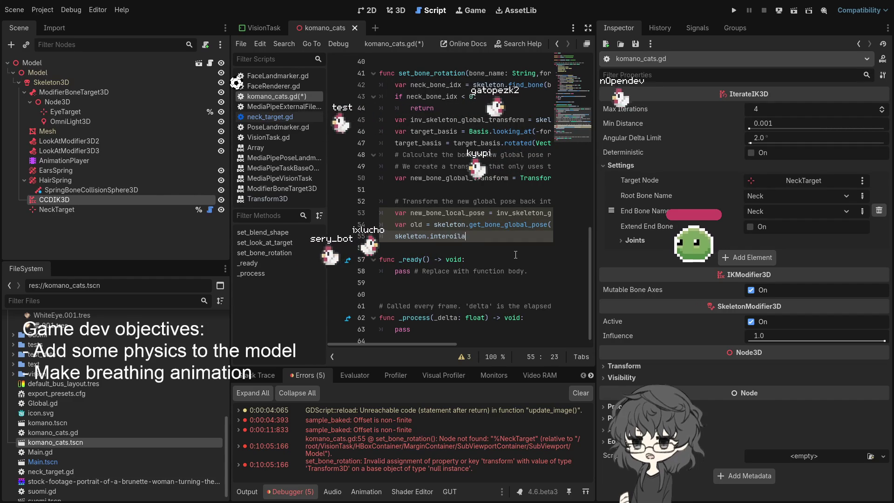
key("ctrl+z")
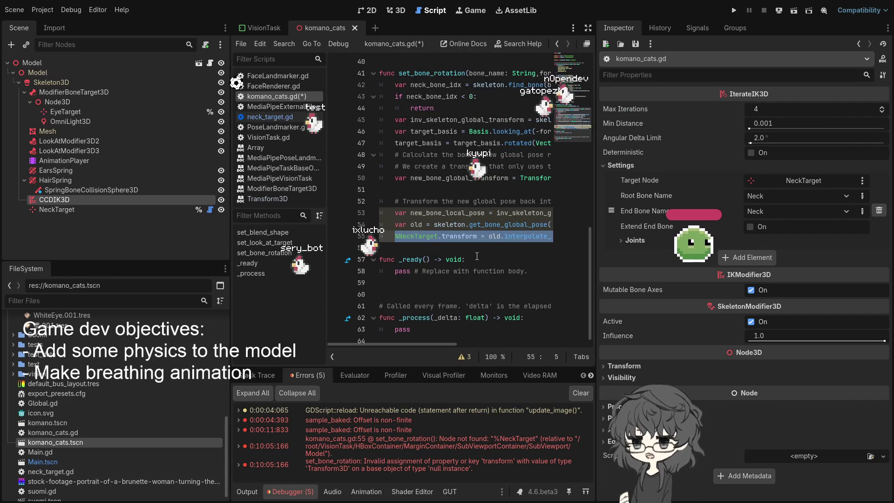
left_click(463, 260)
key("ctrl+s")
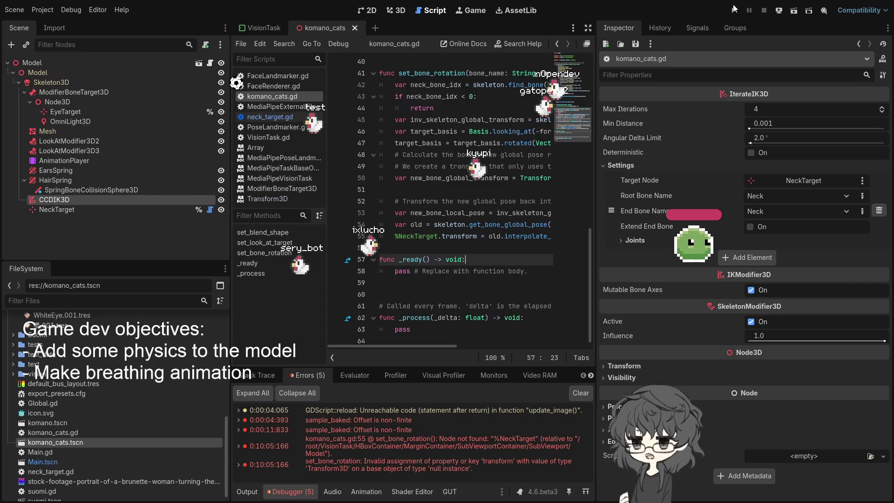
Run the project and start the Face Landmarker demo's live camera feed
left_click(733, 10)
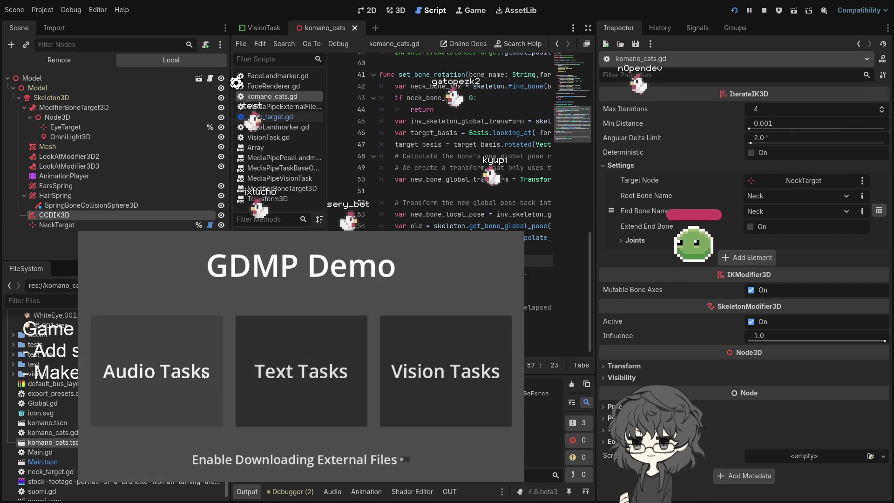
left_click(429, 371)
left_click(429, 372)
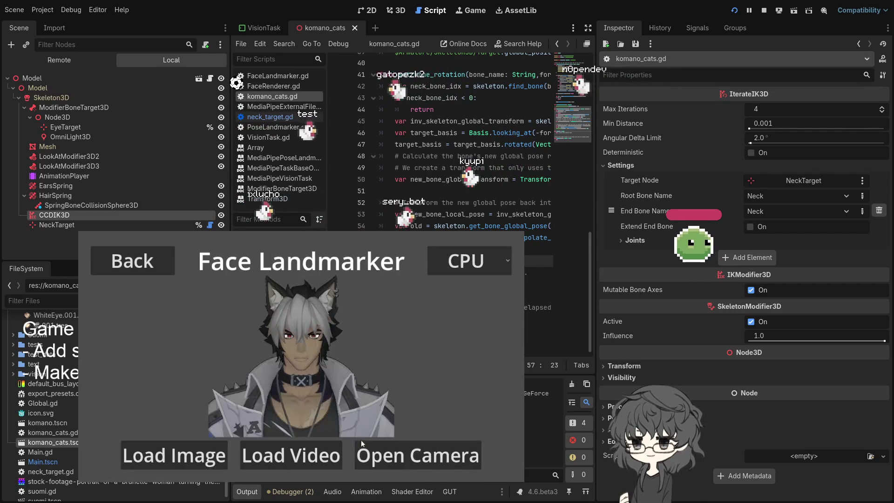
left_click(418, 454)
Choose the Logi Webcam C920e at 640x480@24(YUY2) and confirm to begin tracking
left_click(235, 288)
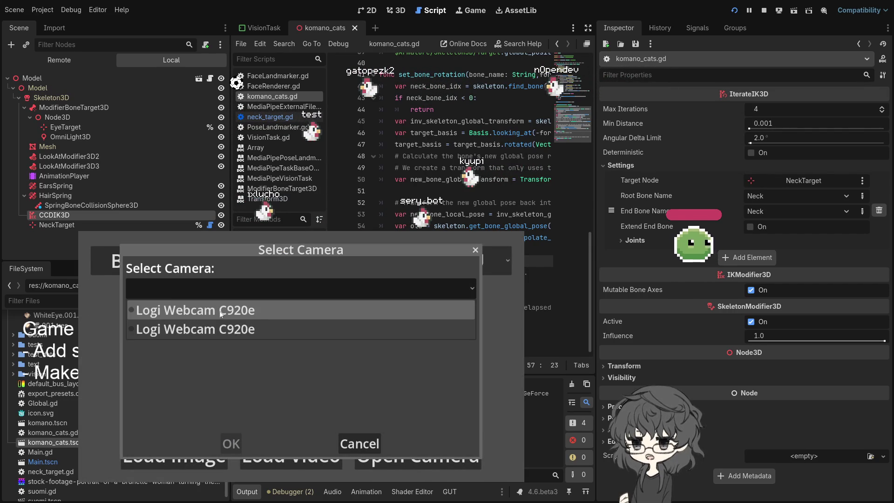
left_click(191, 310)
left_click(172, 265)
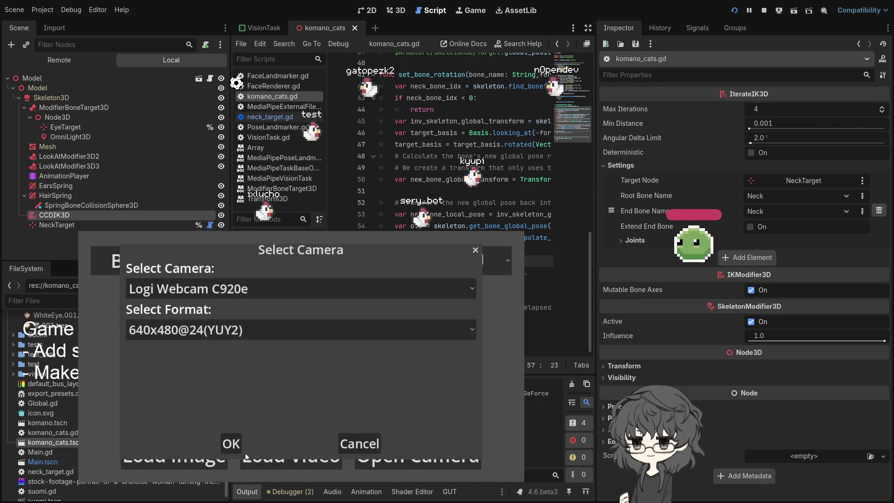
left_click(230, 441)
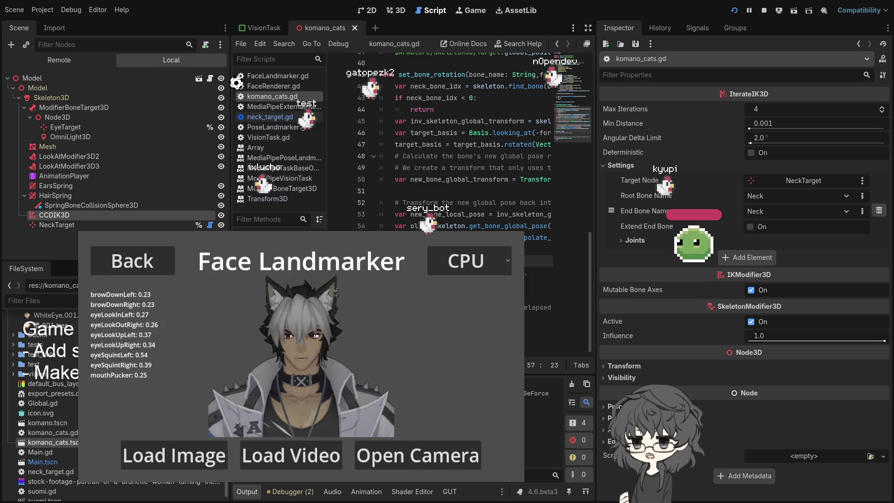
Resume the paused game, inspect the SpringBoneCollisionSphere3D and CCDIK3D nodes, then switch to the browser
left_click(449, 226)
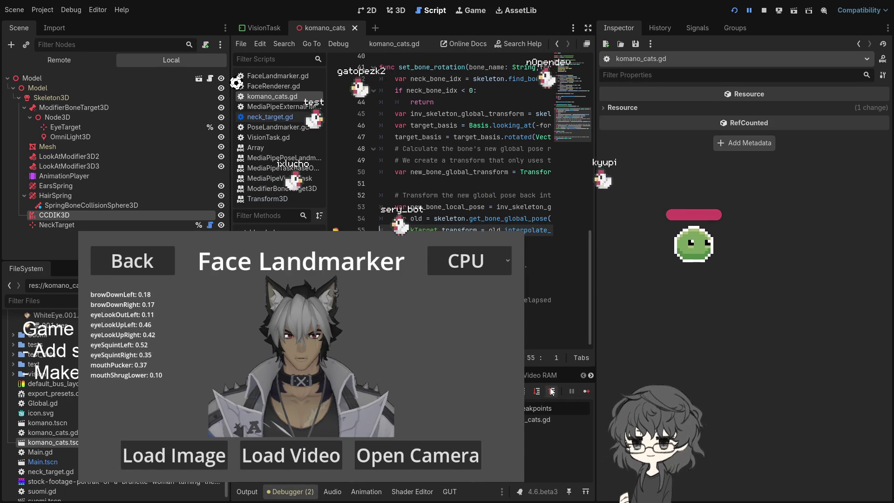
left_click(586, 390)
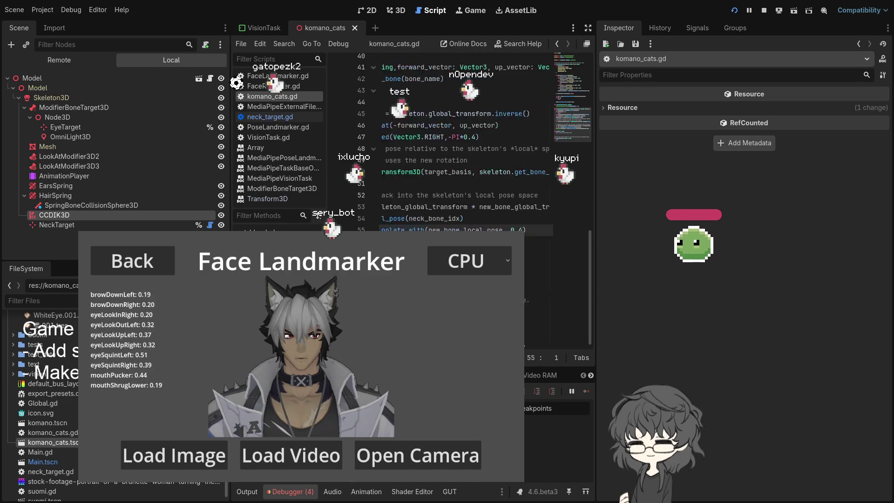
left_click(75, 205)
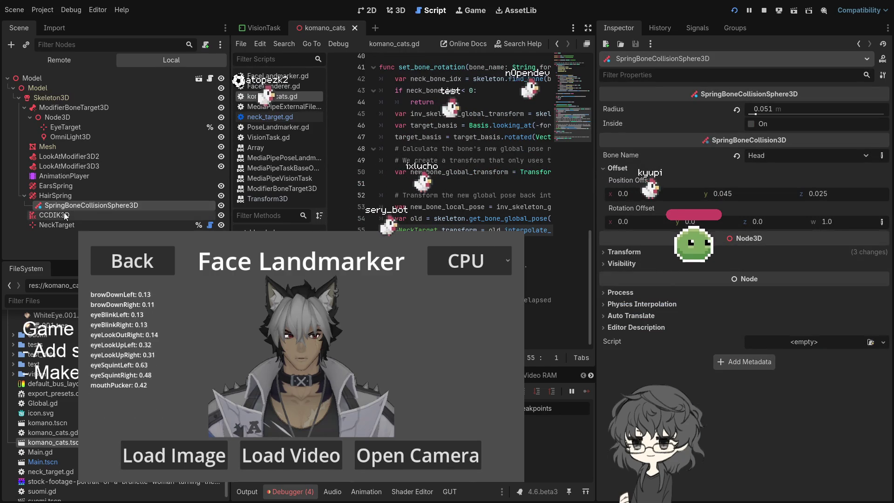
left_click(58, 216)
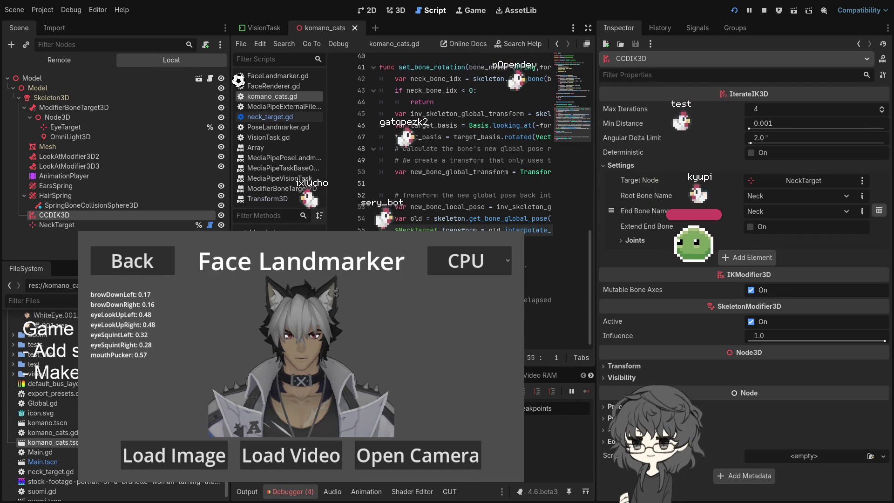
key("alt+Tab")
Search Google for godot bone modifier copy rotation from node, then rerun it with "bone modifier" quoted
type("gh")
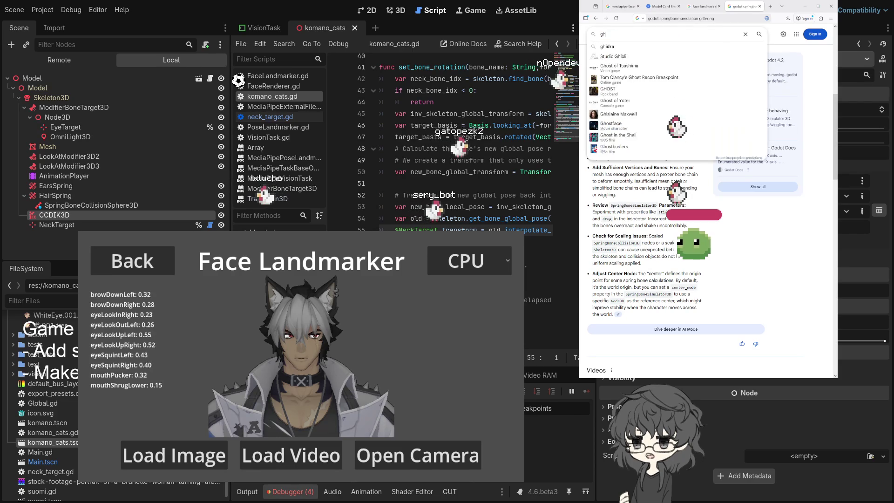
key("BackSpace")
type("odot b")
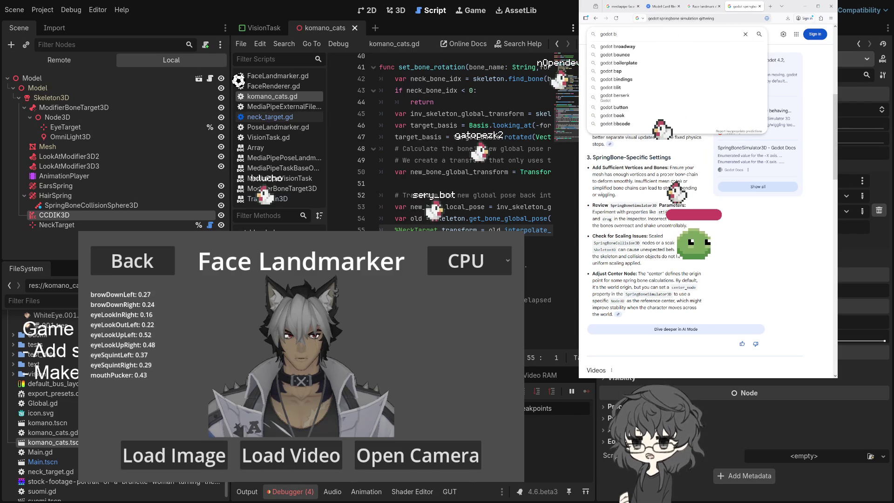
type("one modifier")
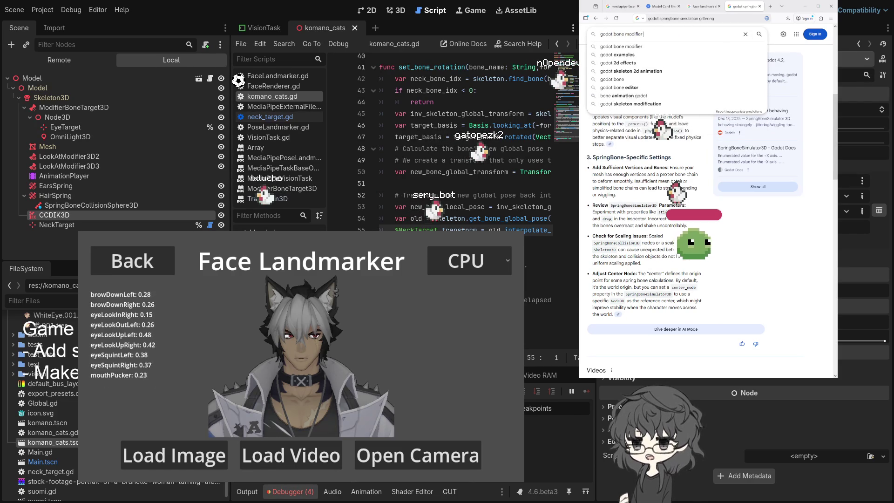
type(" copy")
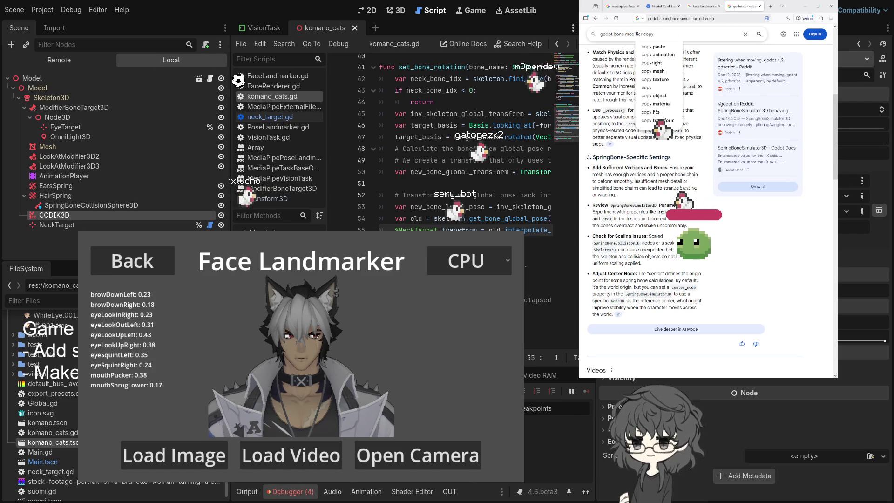
type(" rotat")
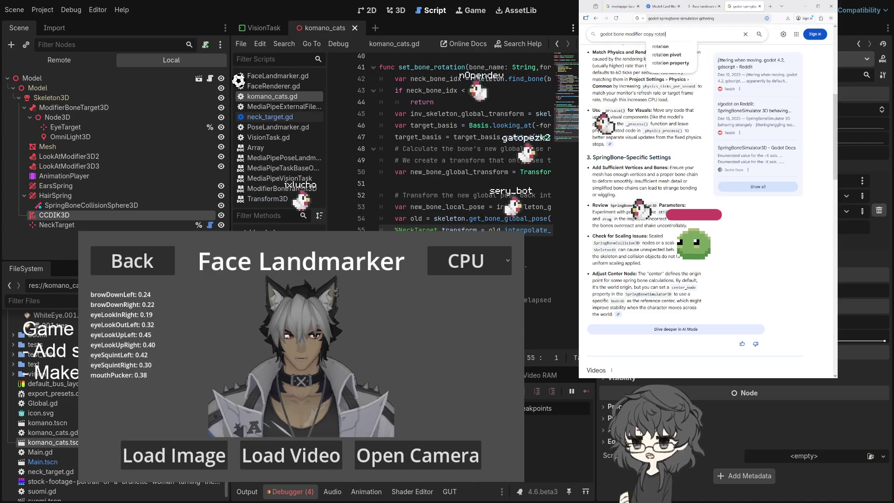
type("ion from node")
key("Return")
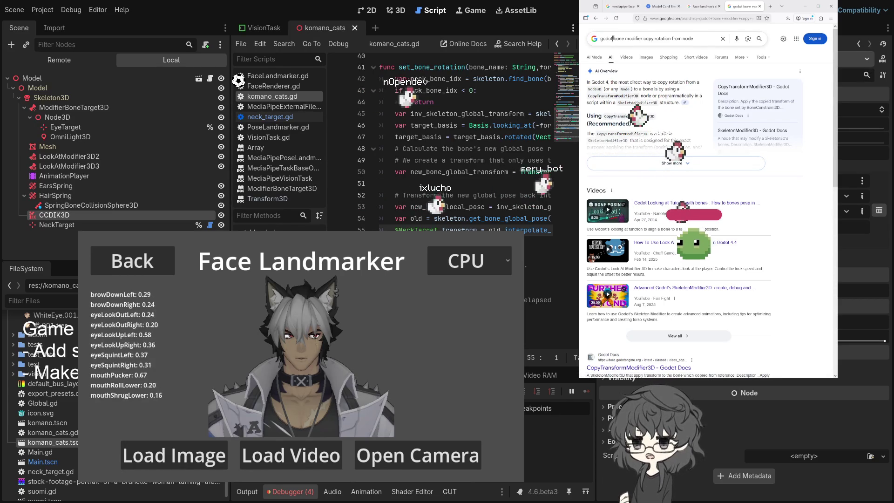
left_click(613, 39)
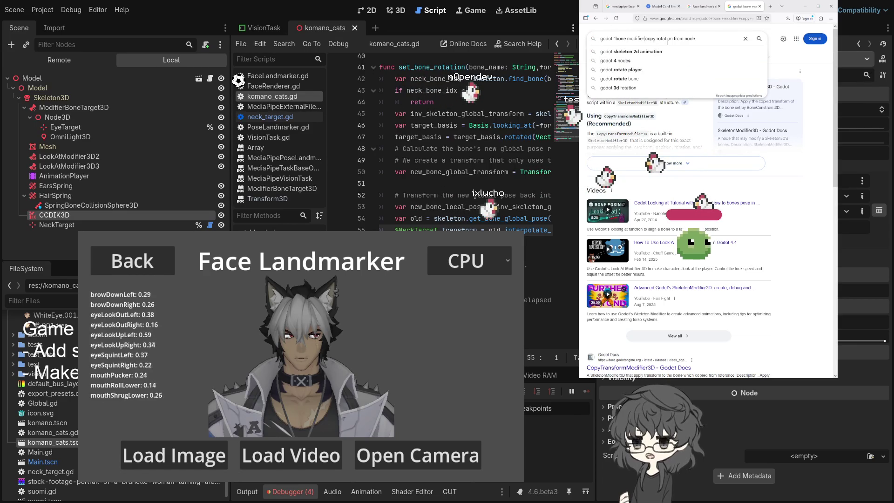
key("Return")
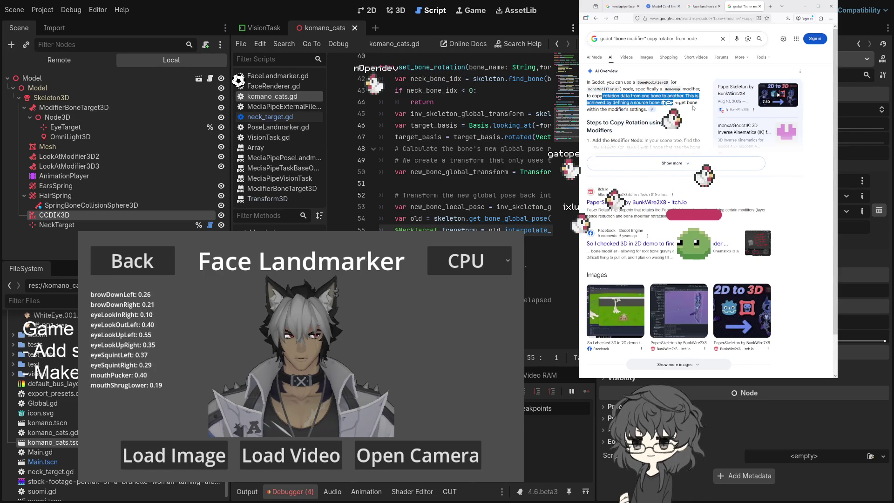
Expand the AI Overview's full answer on copying bone rotation and scroll through it
left_click(673, 163)
scroll(650, 131, "down", 3)
scroll(649, 132, "down", 5)
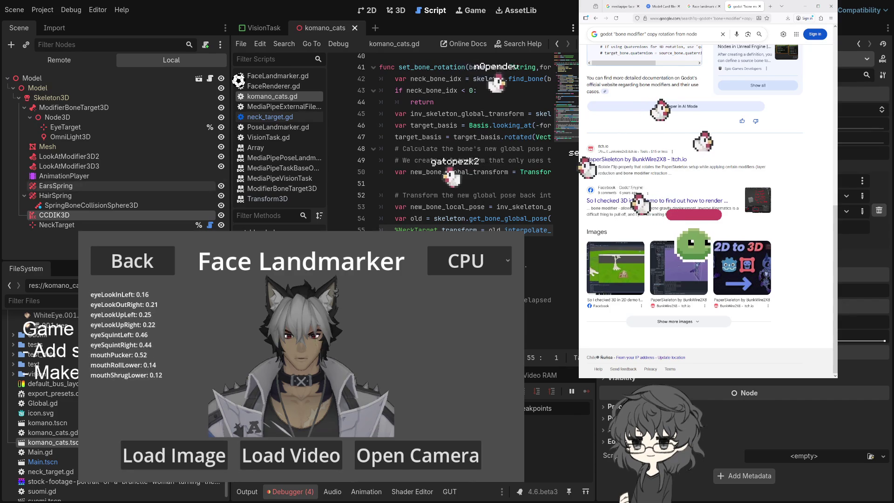
In Godot, add a LookAtModifier3D node under Skeleton3D
left_click(74, 176)
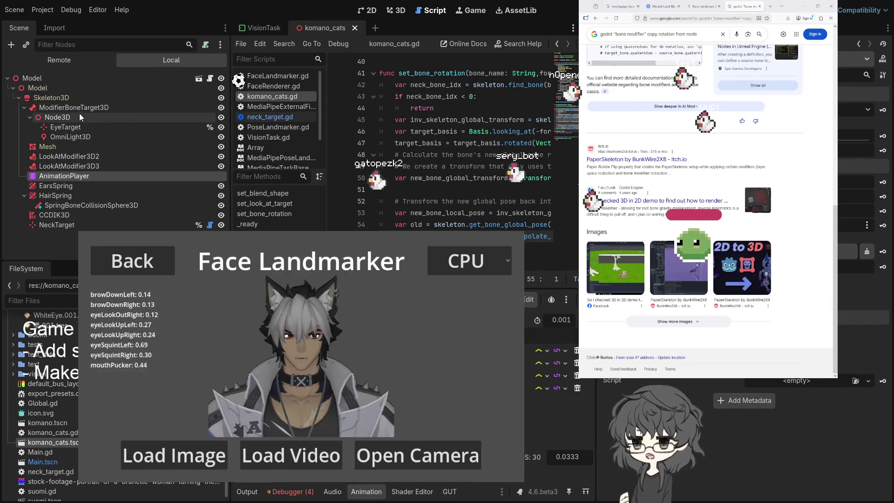
left_click(52, 98)
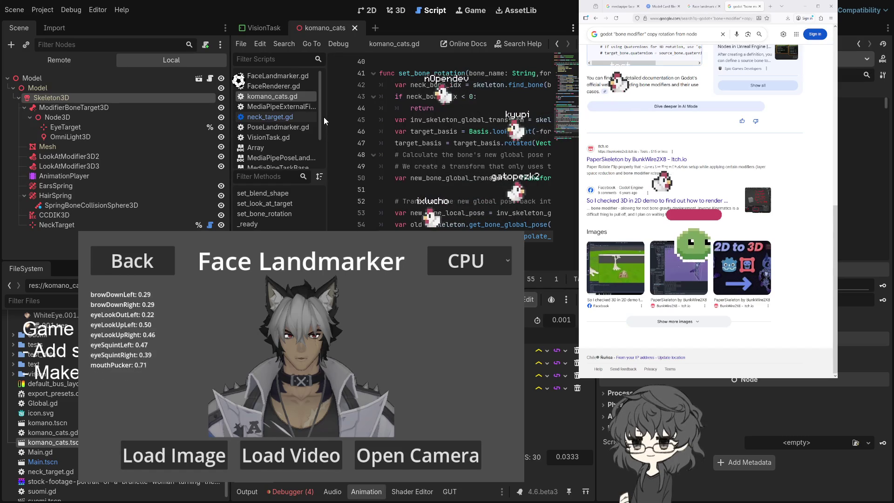
key("ctrl+v")
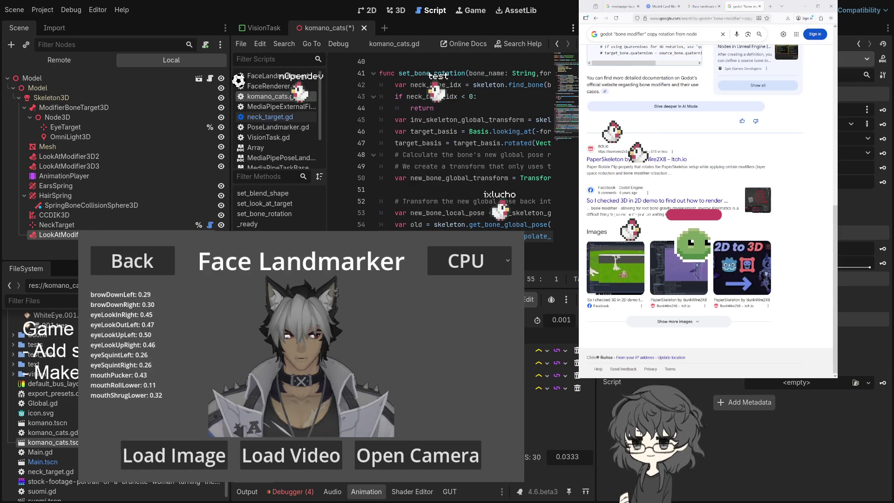
Edit one of the new LookAtModifier3D's property fields in the Inspector
left_click(850, 125)
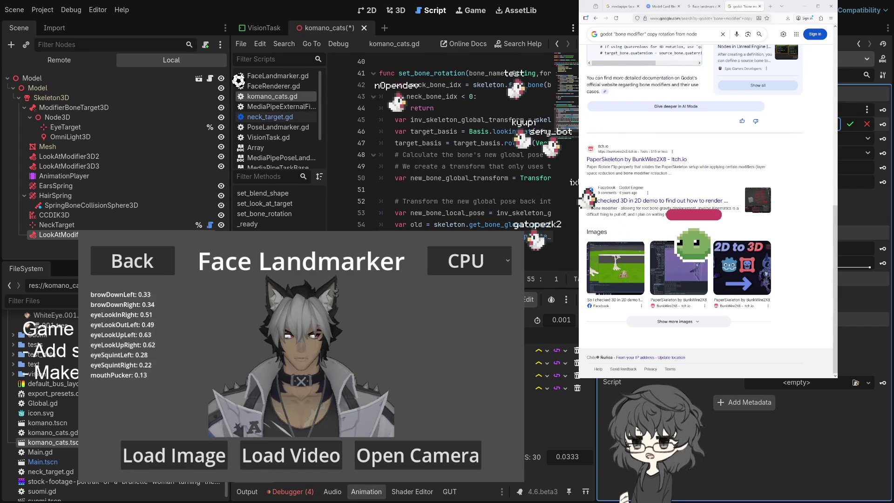
left_click(867, 123)
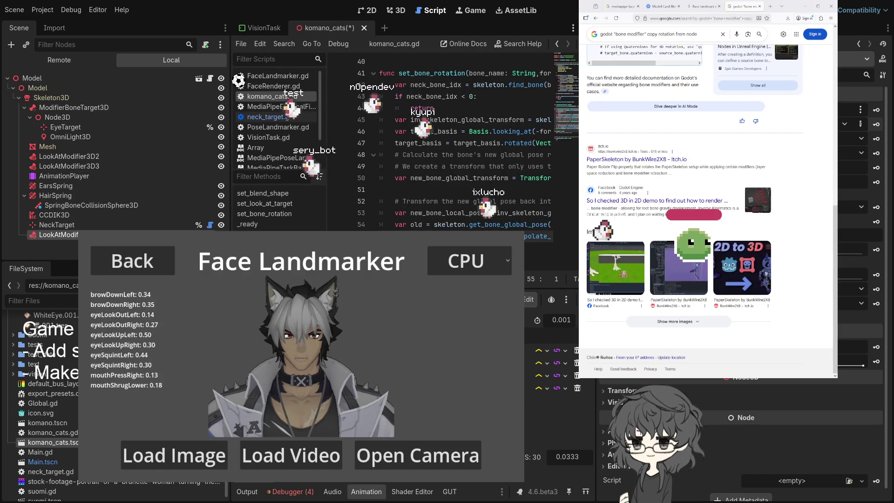
Inspect the NeckTarget and CCDIK3D nodes and bring the Debugger output back
left_click(454, 155)
left_click(62, 224)
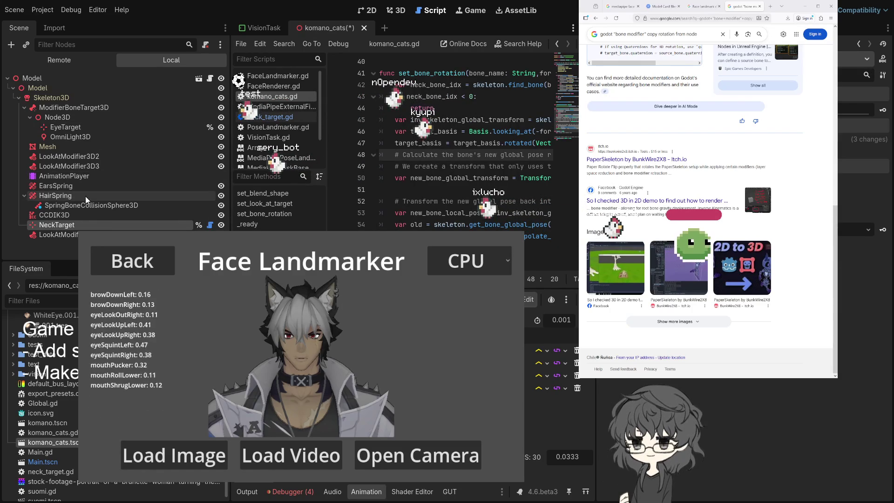
left_click(71, 216)
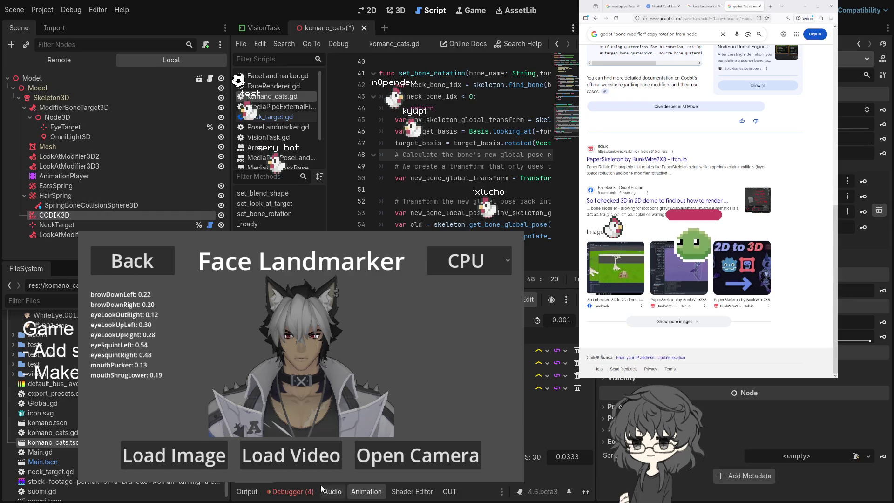
left_click(289, 493)
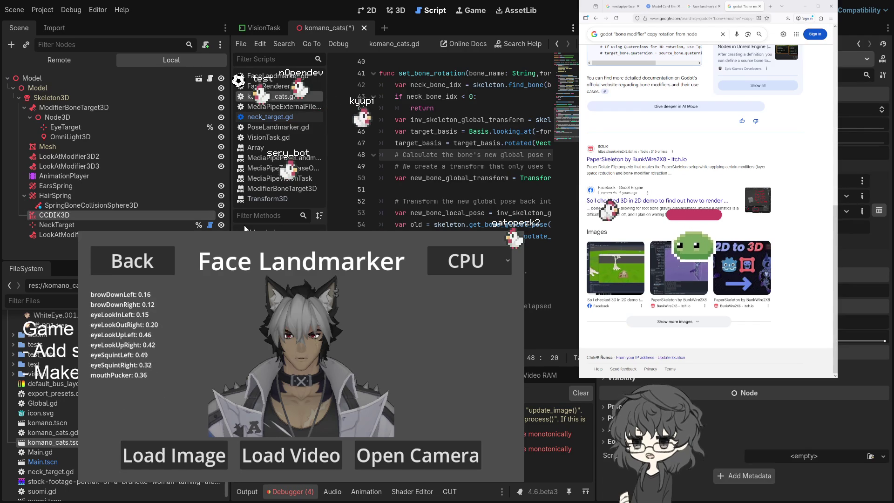
Review the LookAtModifier3D settings, then select Skeleton3D in the Scene tree
left_click(57, 236)
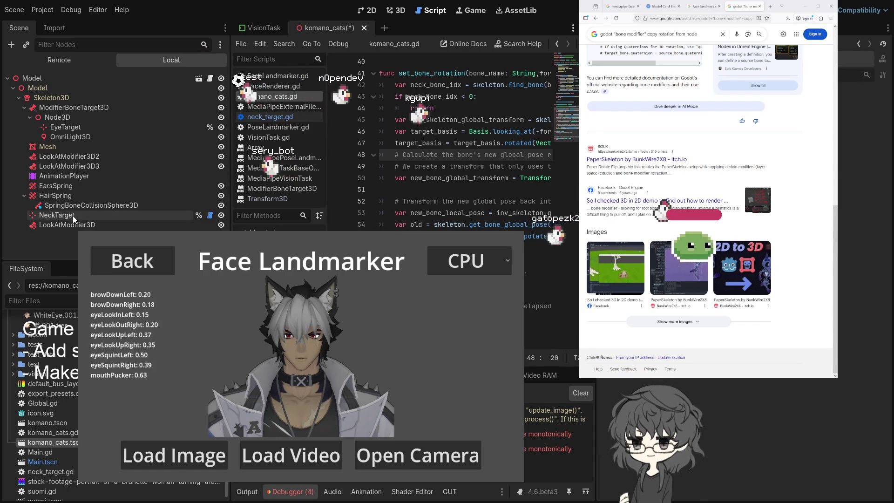
left_click(85, 224)
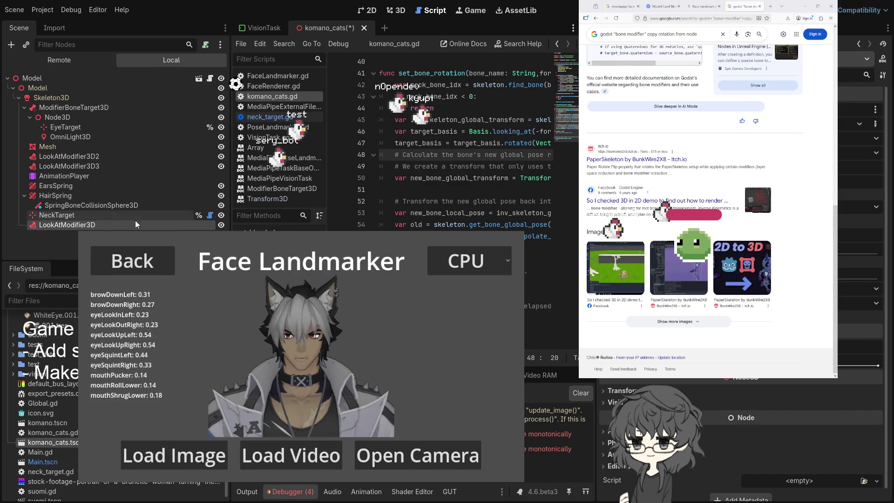
left_click(51, 98)
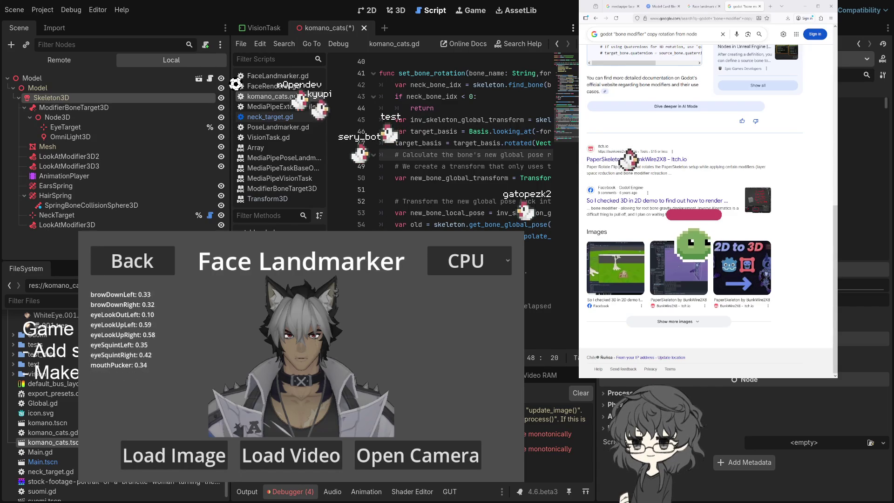
Create the chosen AimModifier3D as a child of Skeleton3D
key("Return")
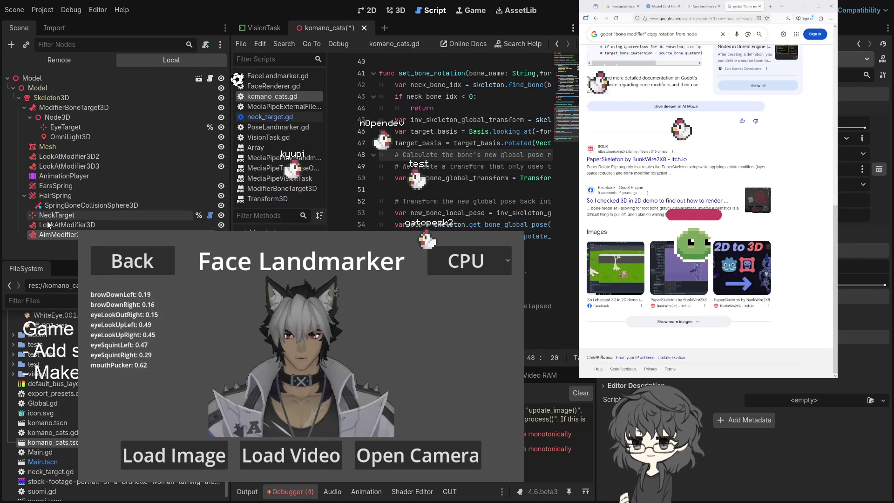
Delete the LookAtModifier3D node, inspect AimModifier3D, and stop the running game with F8
left_click(82, 225)
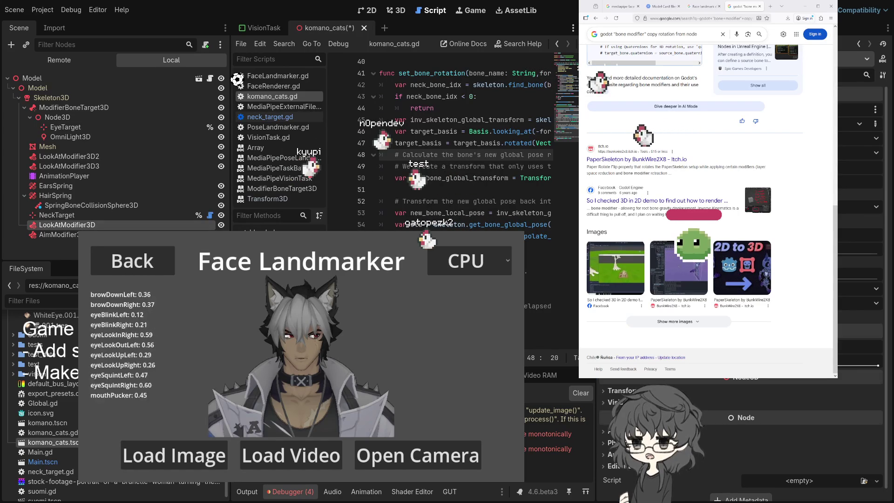
key("Delete")
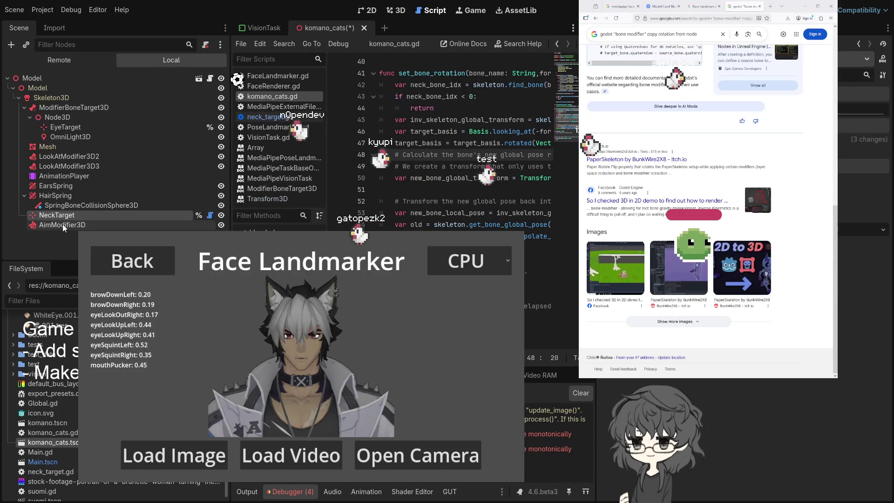
left_click(65, 224)
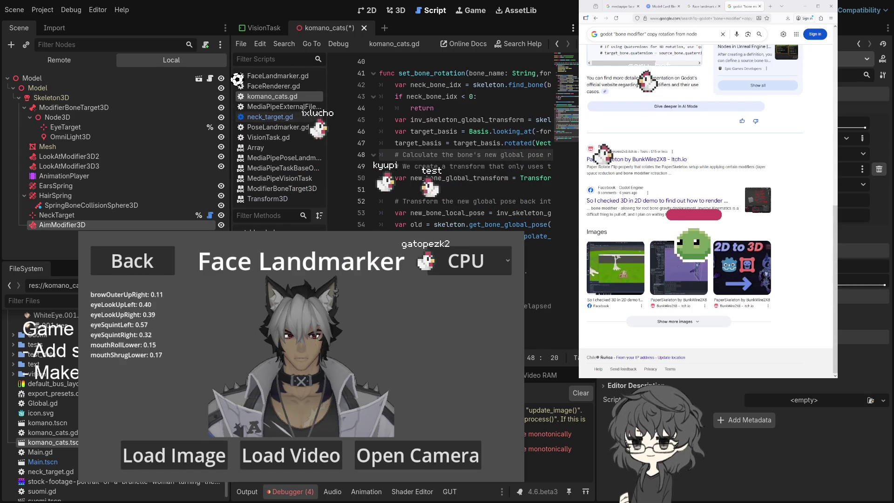
key("F8")
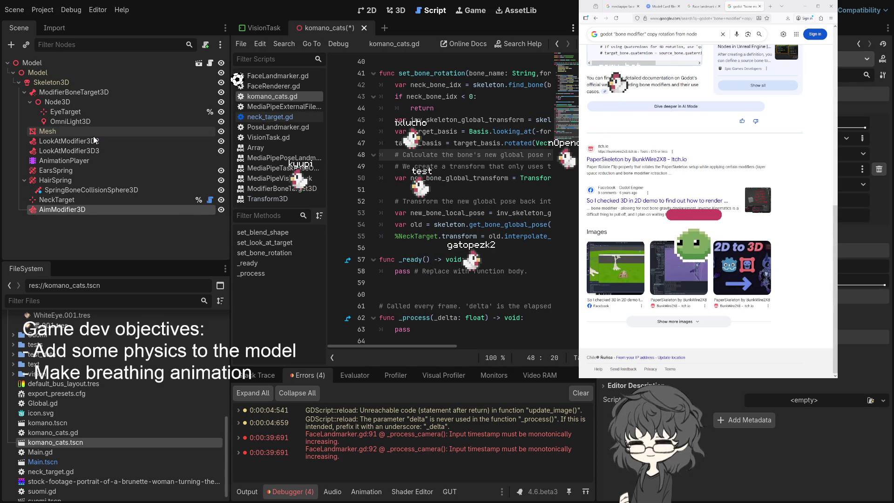
Add a Node3D child under NeckTarget and rename it RealTarget
left_click(63, 198)
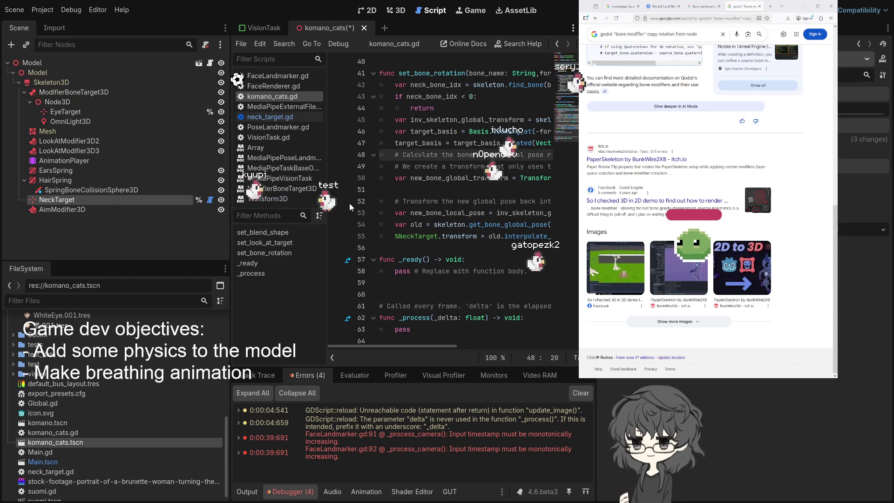
key("ctrl+v")
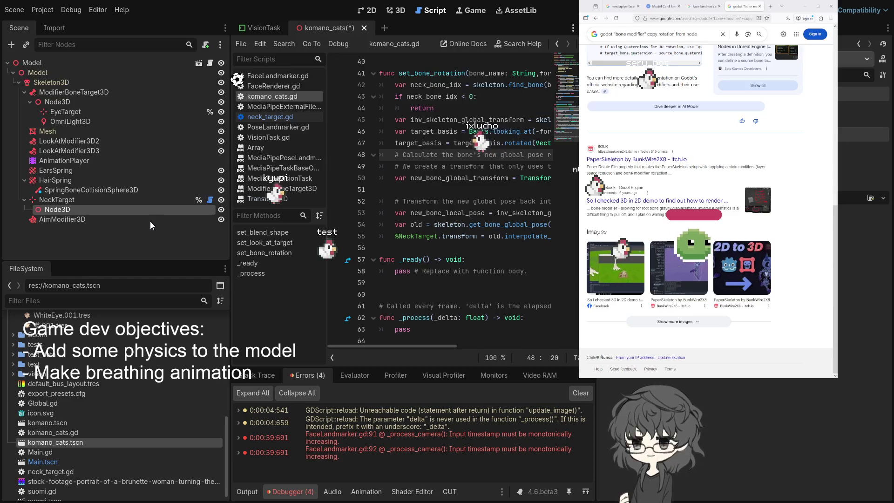
key("F2")
type("RealTarget")
key("Return")
In the 3D view, move RealTarget about 0.227 along Z in front of the head
left_click(404, 13)
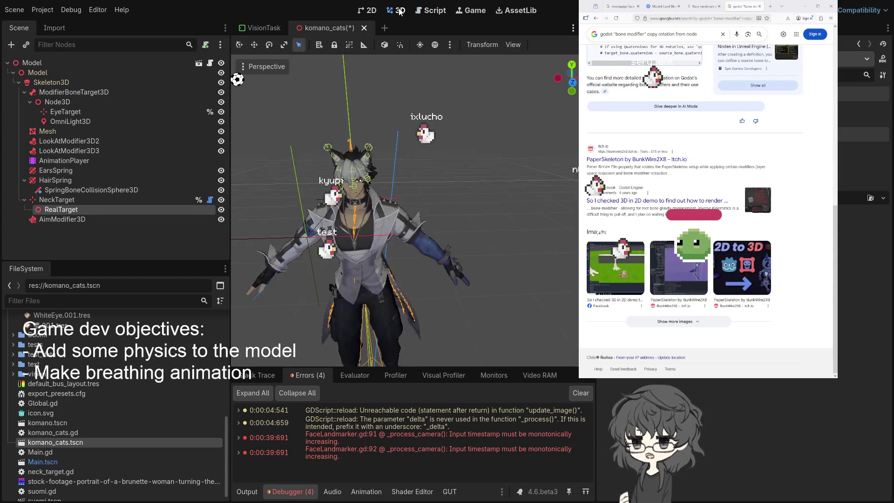
left_click_drag(442, 170, 528, 164)
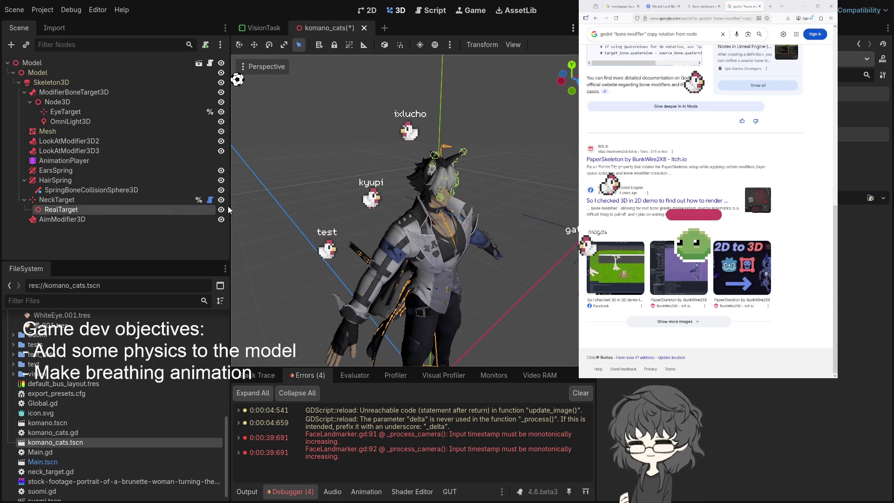
left_click(58, 209)
key("q")
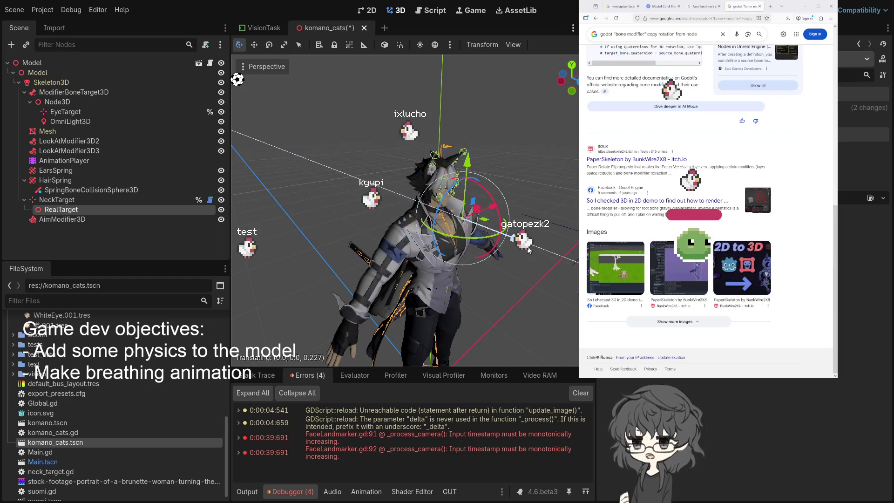
mouse_move(529, 247)
left_mouse_down()
mouse_move(452, 281)
mouse_move(406, 285)
left_mouse_up()
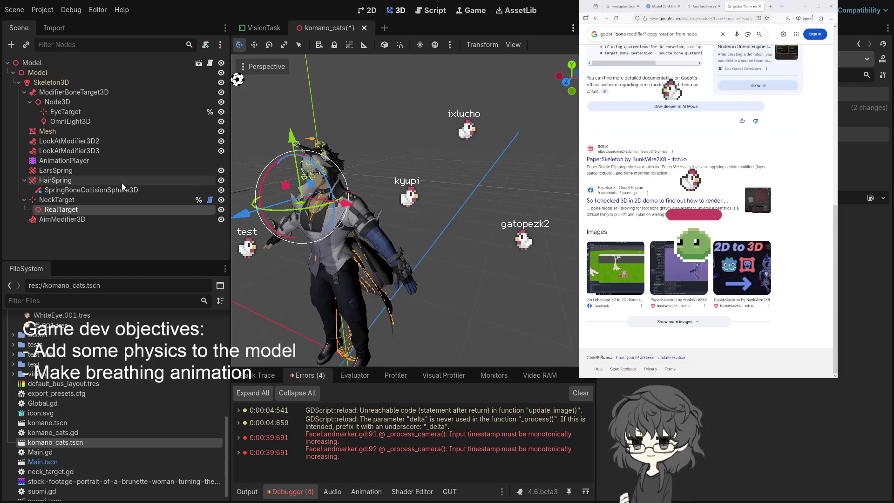
Compare RealTarget with NeckTarget's settings and review the AimModifier3D properties
left_click(63, 200)
left_click(63, 208)
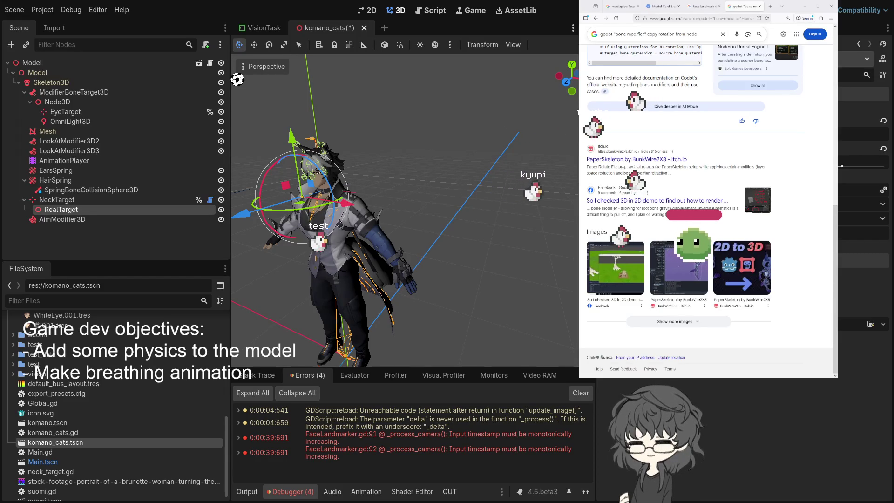
left_click(64, 199)
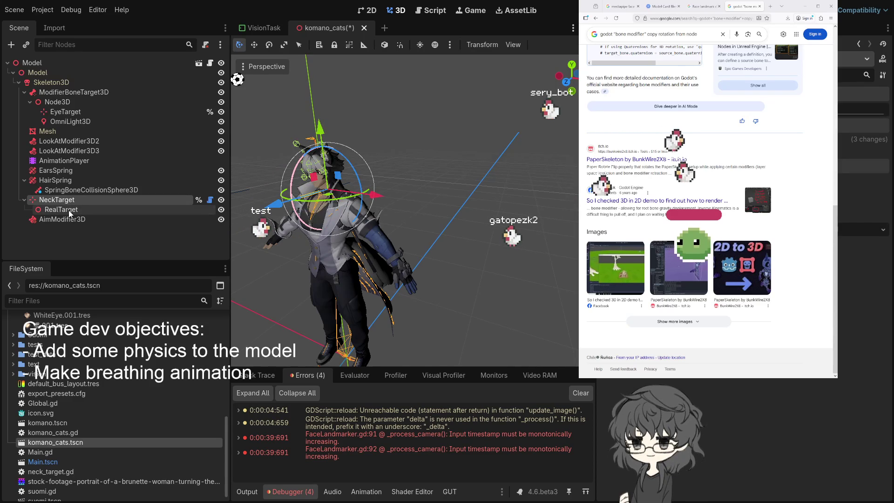
left_click(75, 210)
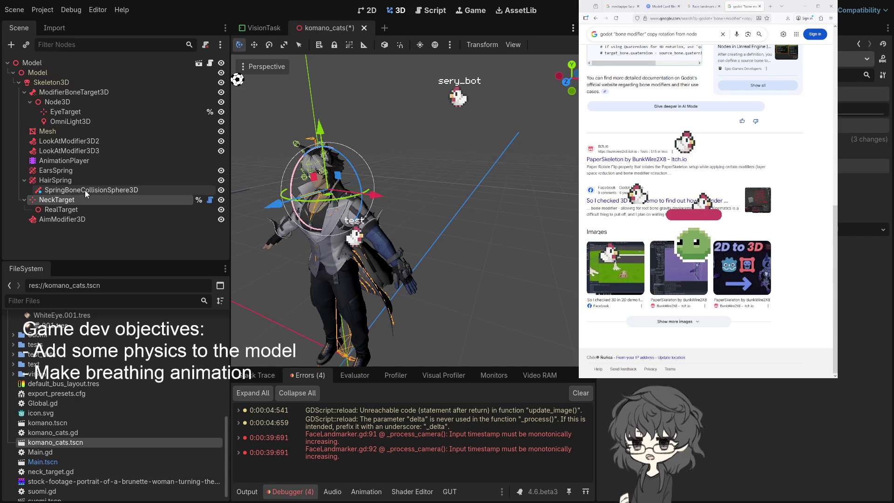
left_click(70, 222)
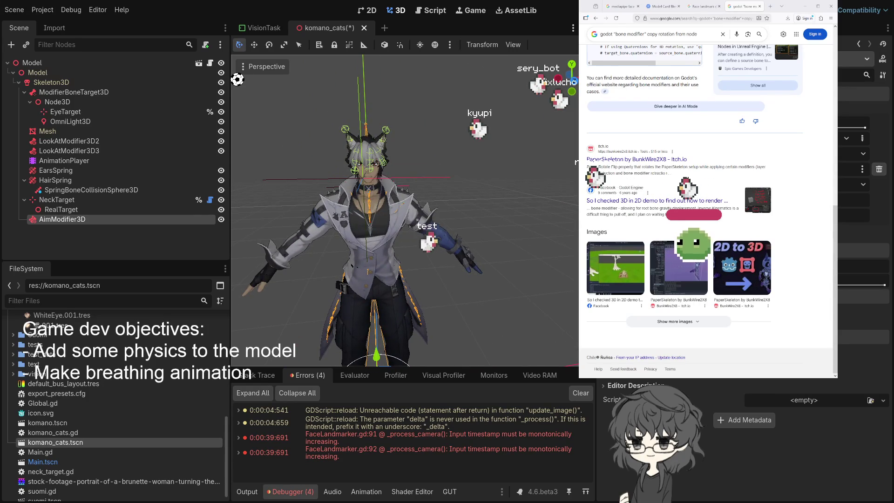
Save the scene and run the project
key("F5")
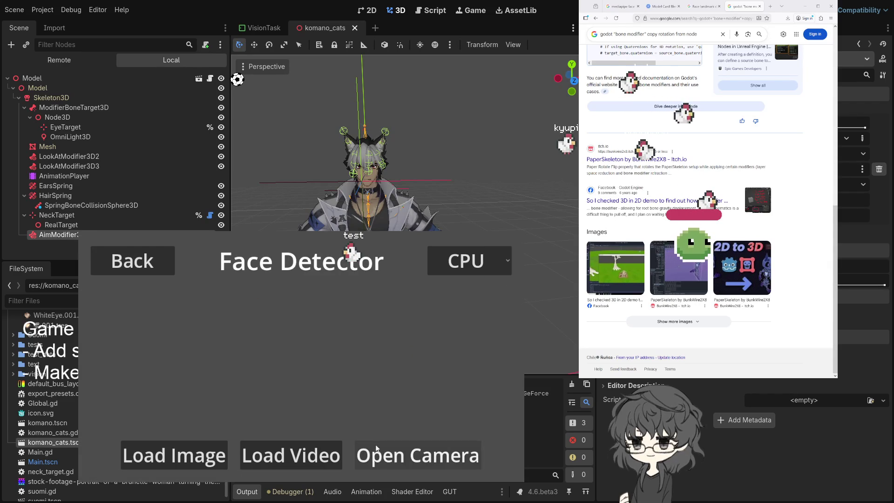
left_click(403, 457)
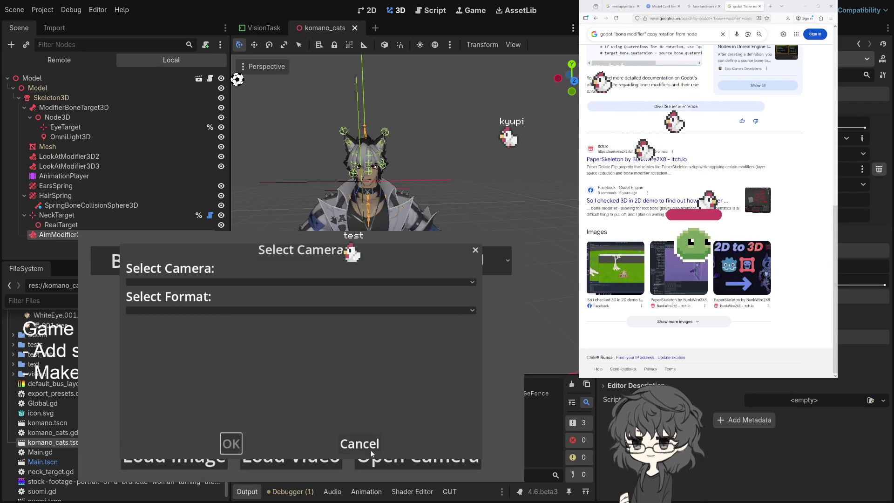
key("Escape")
Start Face Landmarker from the main menu using Logi Webcam C920e at 640x480@24(YUY2)
left_click(133, 260)
left_click(465, 372)
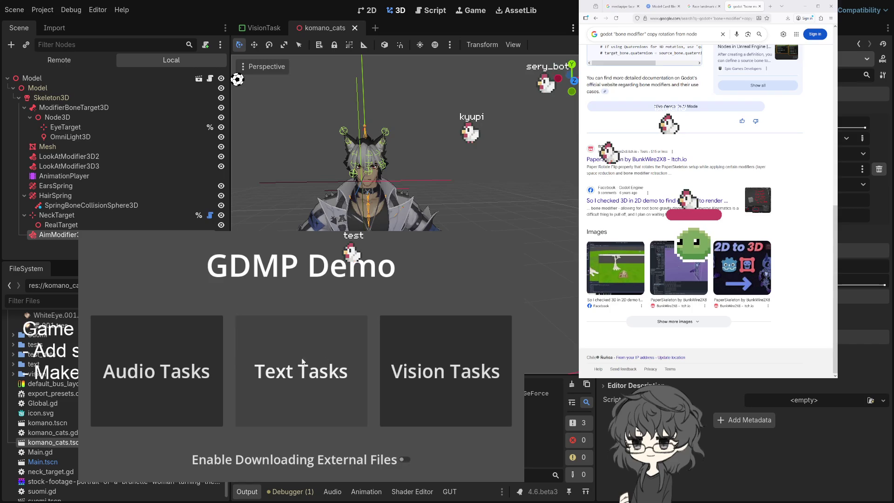
left_click(419, 363)
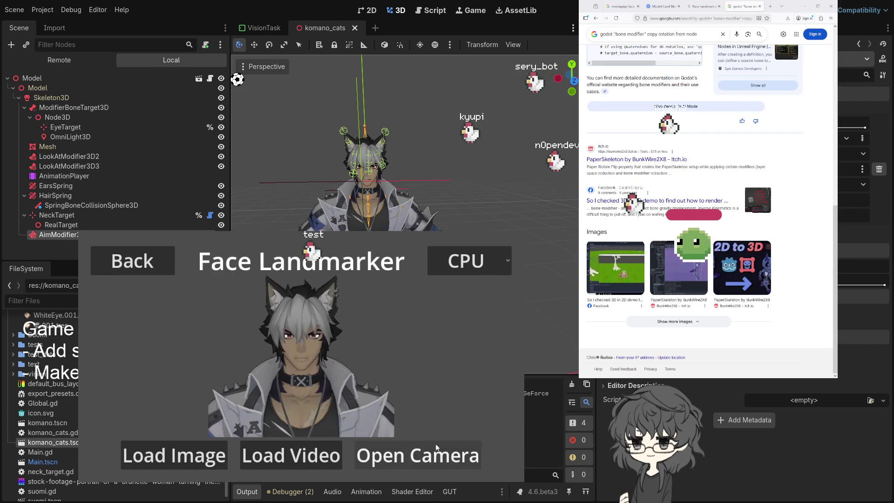
left_click(403, 456)
left_click(200, 288)
left_click(199, 310)
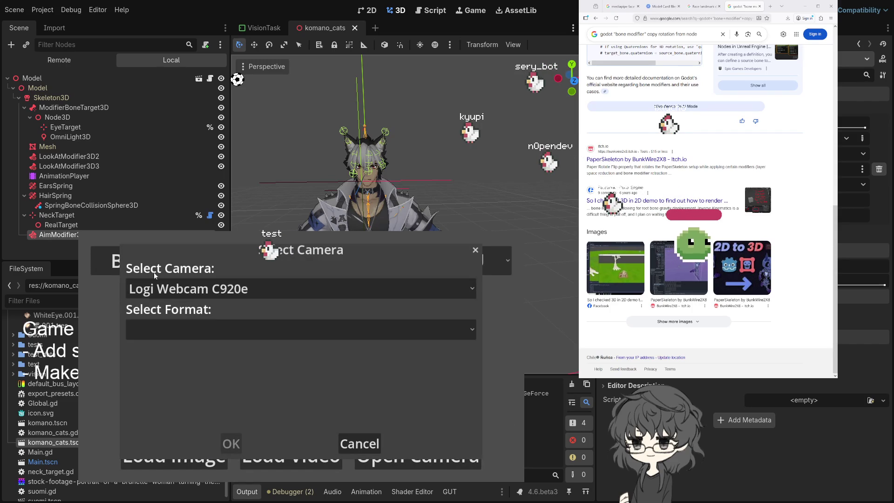
left_click(267, 329)
left_click(195, 264)
left_click(229, 441)
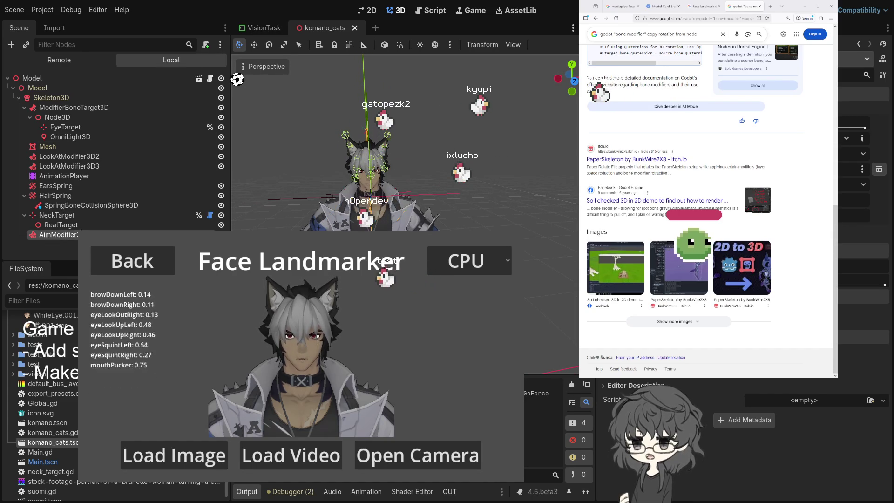
left_click(60, 224)
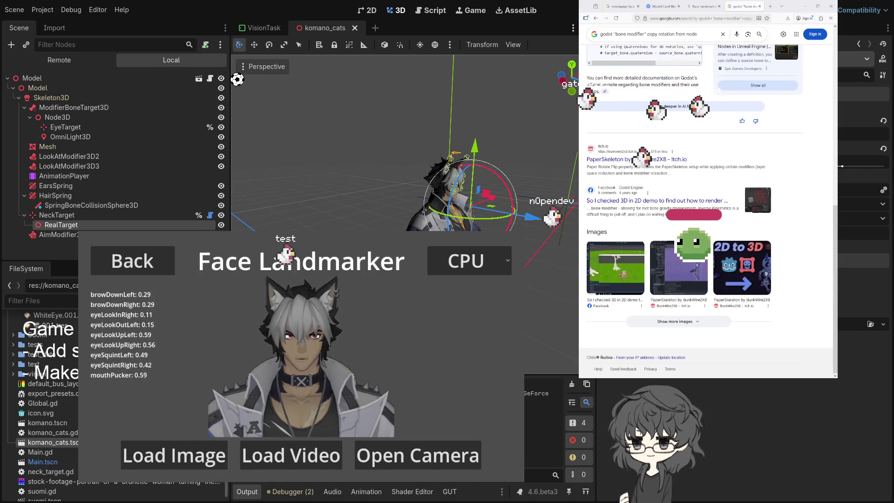
Add a CSGSphere3D child to RealTarget, save the scene, then open komano_cats.gd in the Script workspace
key("ctrl+v")
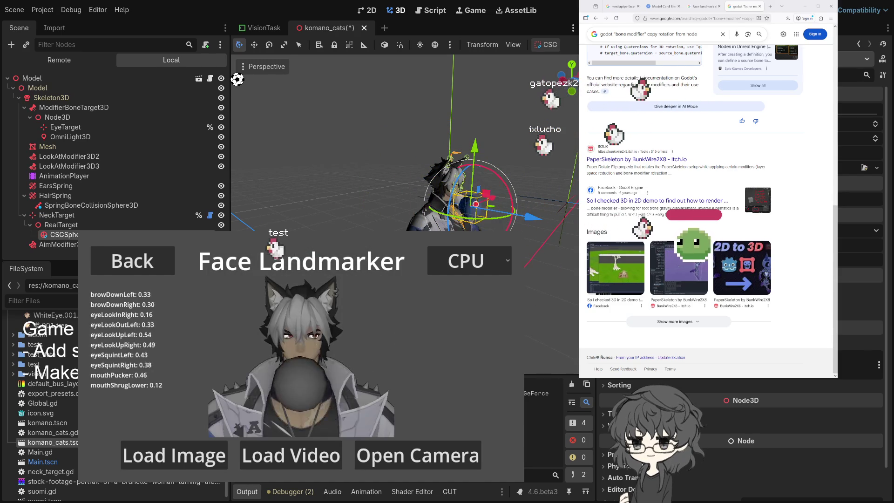
key("ctrl+s")
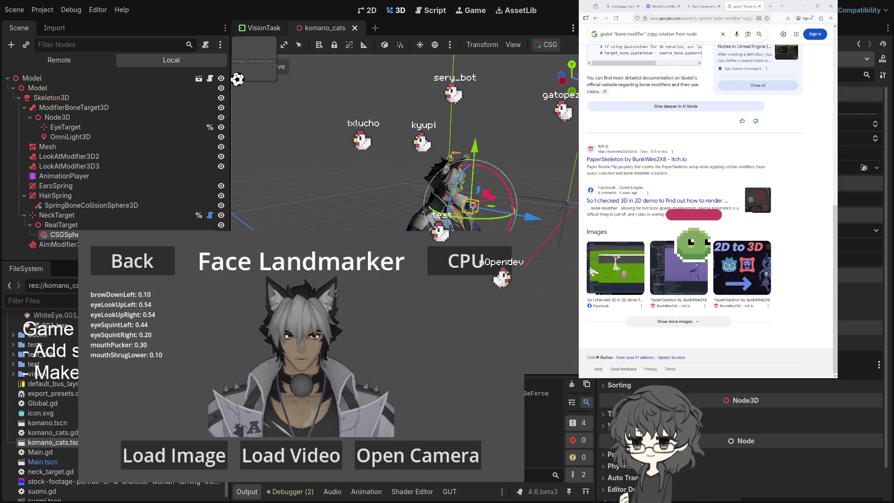
left_click(261, 28)
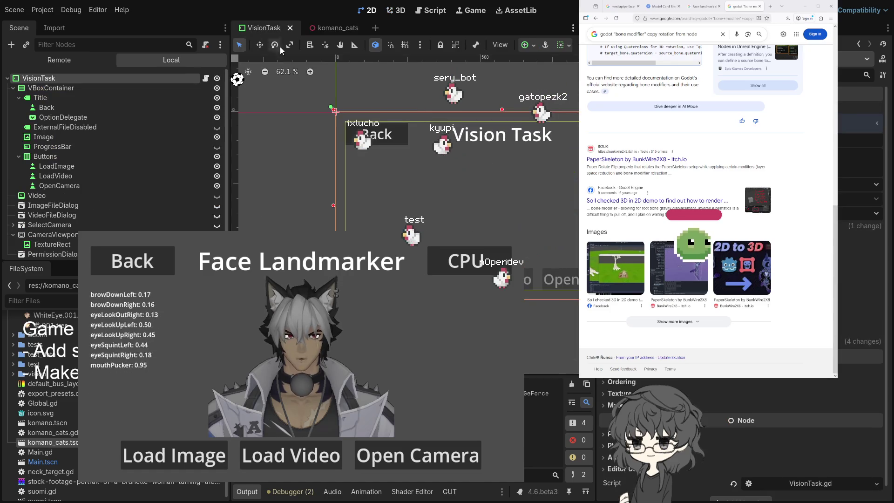
left_click(327, 29)
left_click(253, 26)
left_click(327, 29)
left_click(261, 28)
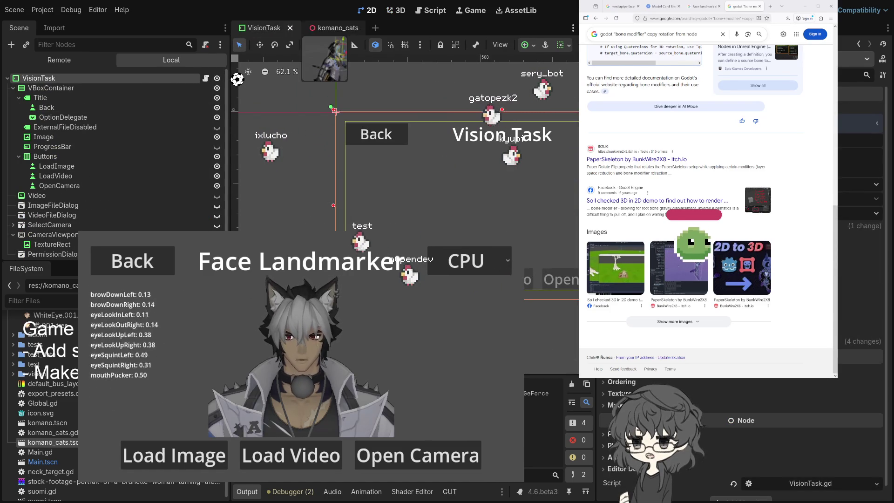
left_click(322, 28)
left_click(431, 11)
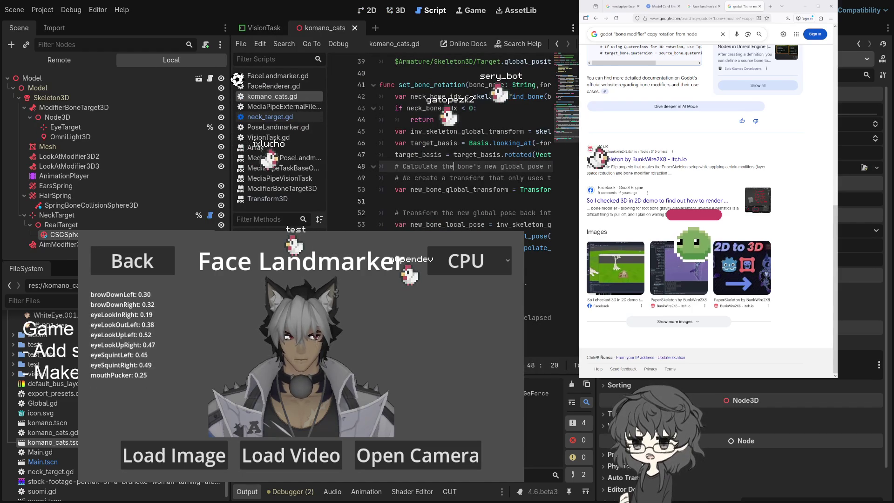
Delete the neck bone index lookup and early-return lines from set_bone_rotation
scroll(466, 154, "right", 4)
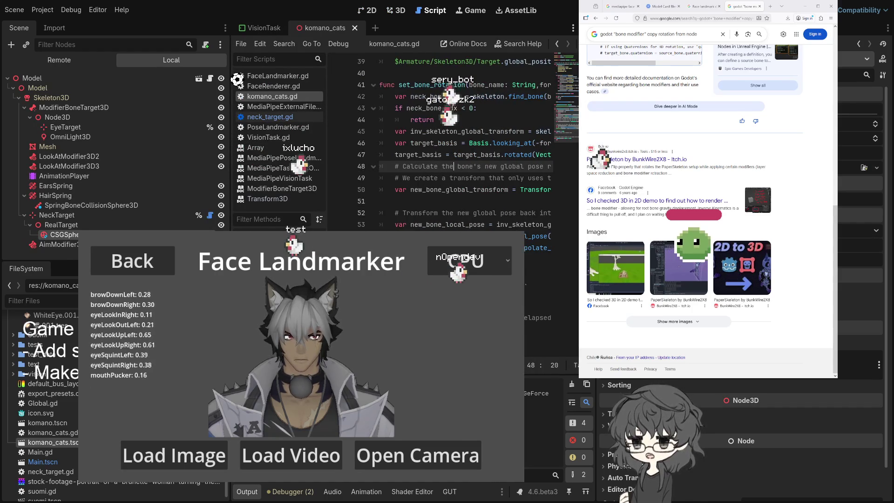
scroll(466, 153, "left", 4)
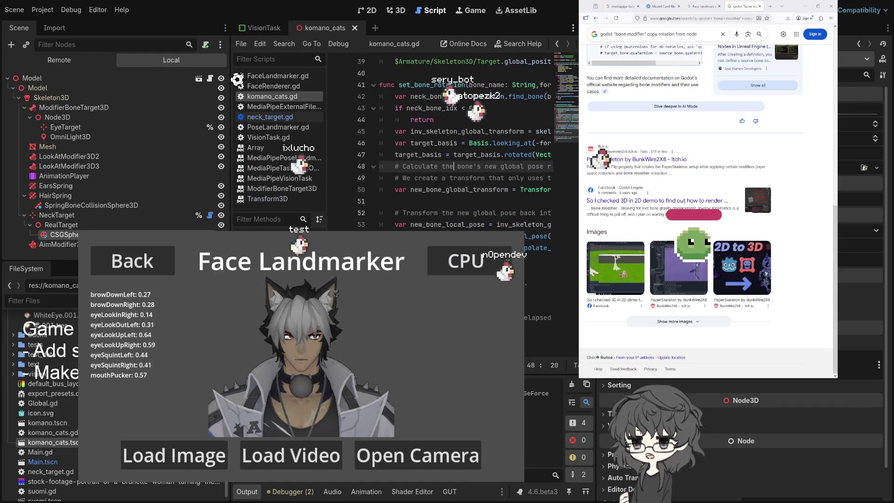
scroll(466, 154, "right", 1)
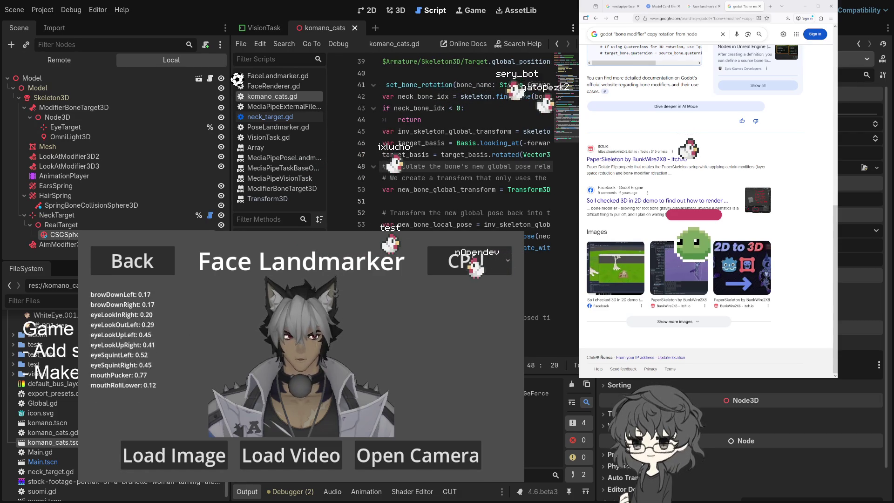
scroll(466, 153, "right", 2)
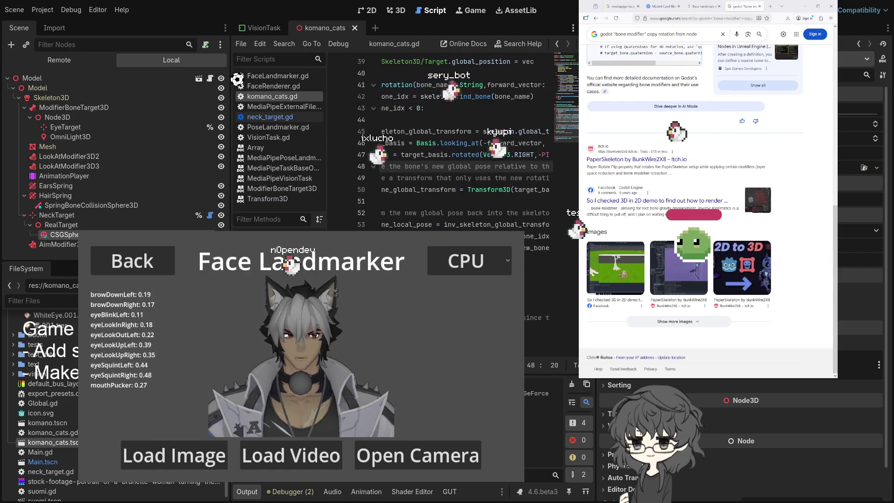
scroll(466, 140, "right", 2)
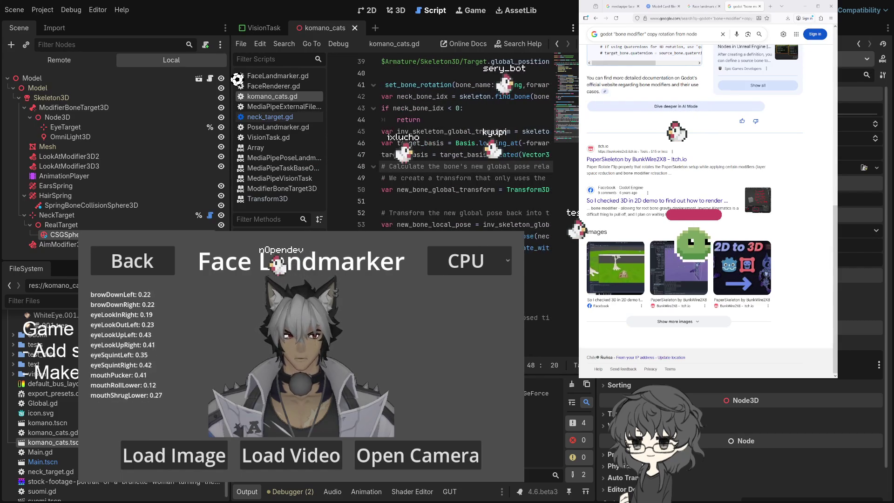
scroll(465, 140, "right", 3)
scroll(465, 140, "left", 4)
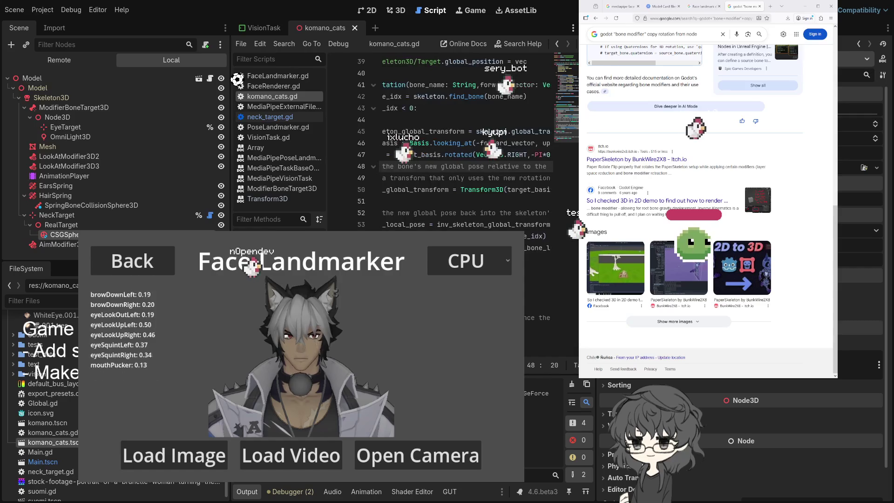
scroll(386, 94, "left", 2)
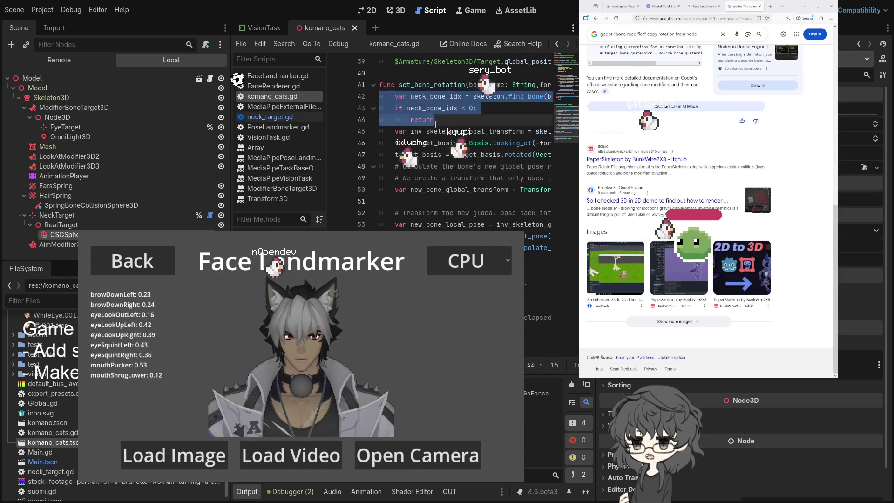
mouse_move(449, 143)
left_mouse_down()
mouse_move(530, 143)
mouse_move(282, 130)
left_mouse_up()
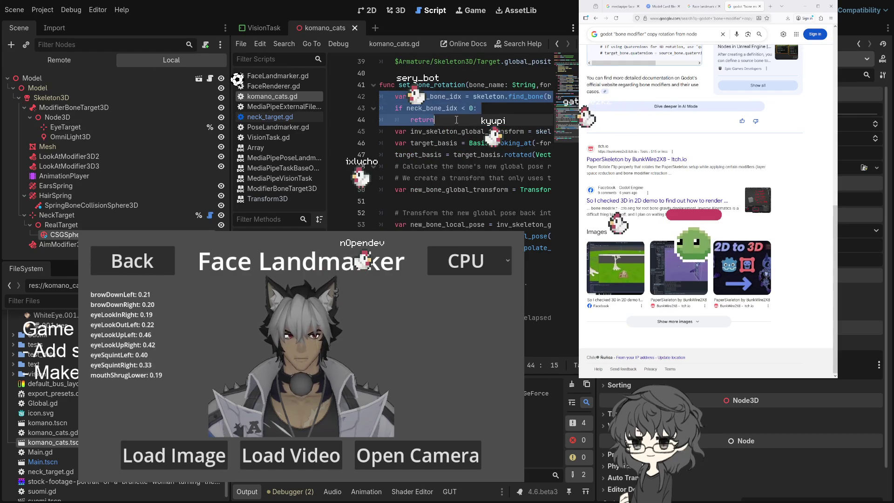
key("BackSpace")
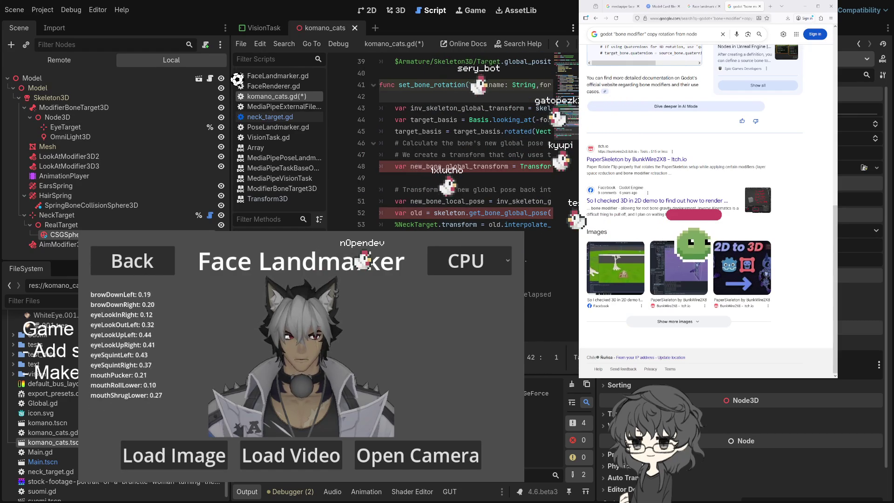
Select the skeleton reference on line 43 of komano_cats.gd
scroll(465, 144, "right", 5)
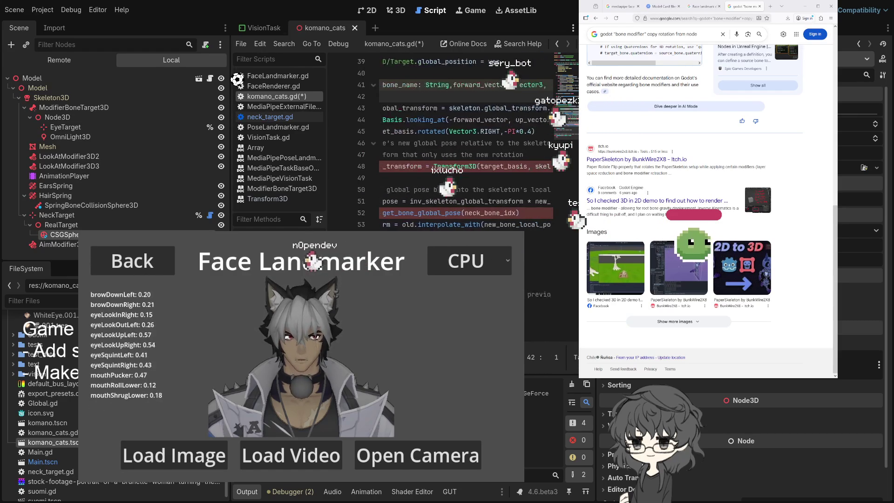
scroll(509, 104, "right", 3)
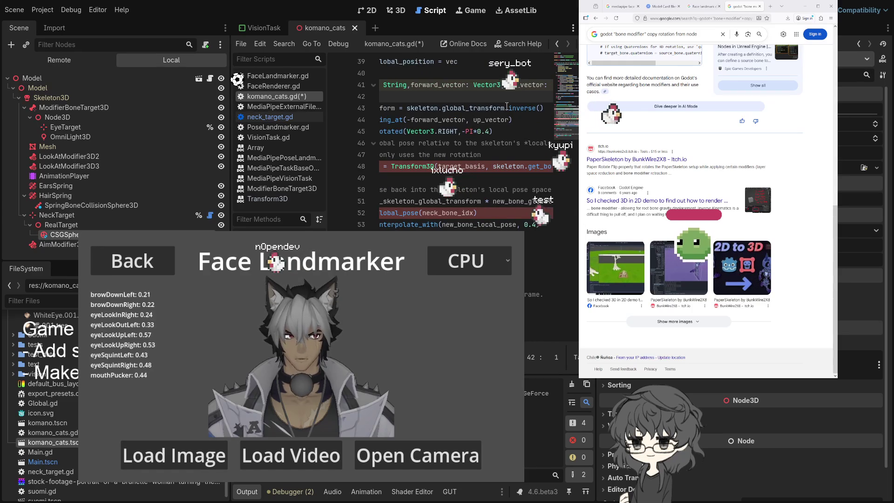
mouse_move(507, 107)
left_mouse_down()
mouse_move(386, 108)
mouse_move(536, 106)
left_mouse_up()
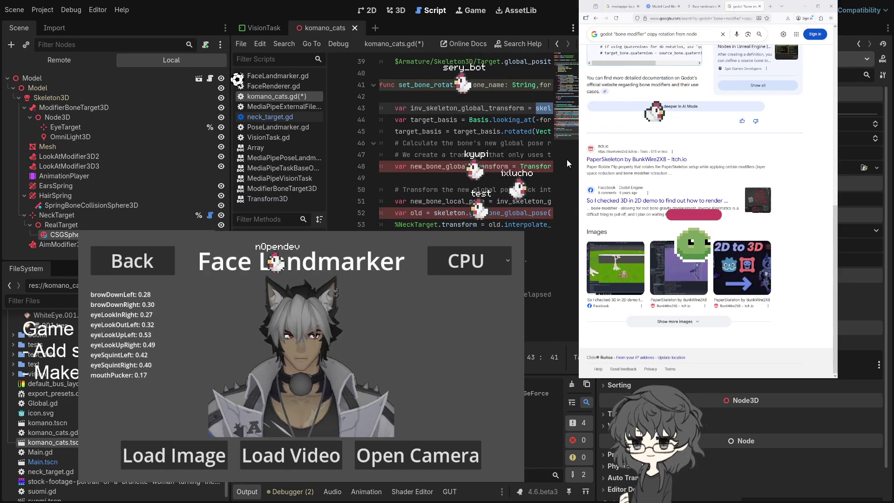
Undo back to the NeckTarget reference and inspect the NeckTarget node's properties
key("ctrl+z")
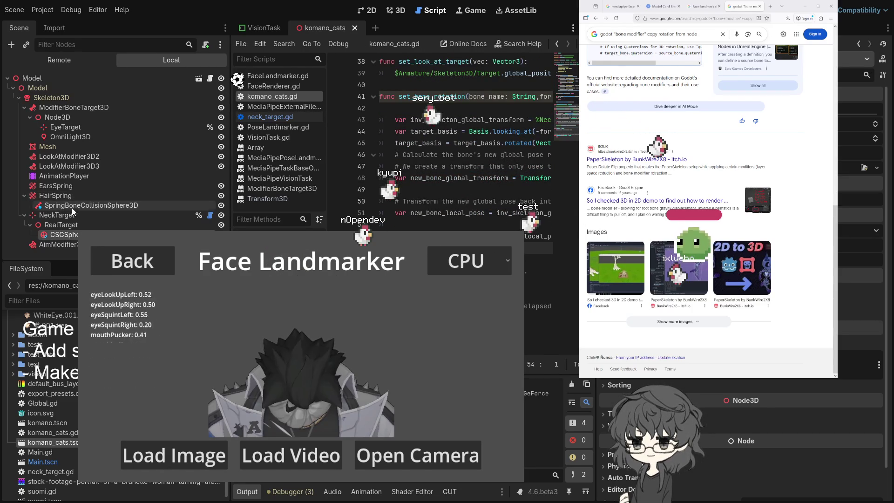
left_click(66, 216)
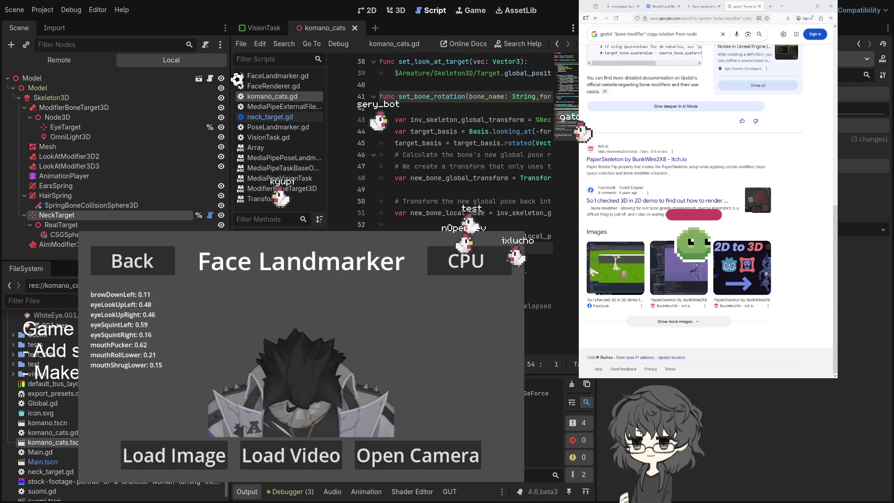
left_click(25, 108)
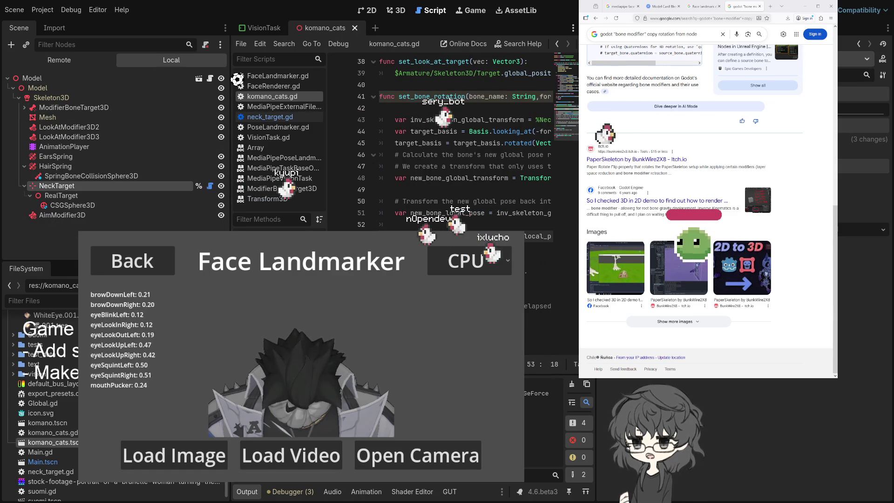
Try edits to line 48, then undo back to the inverse transform on line 43
scroll(466, 140, "right", 2)
scroll(465, 139, "left", 2)
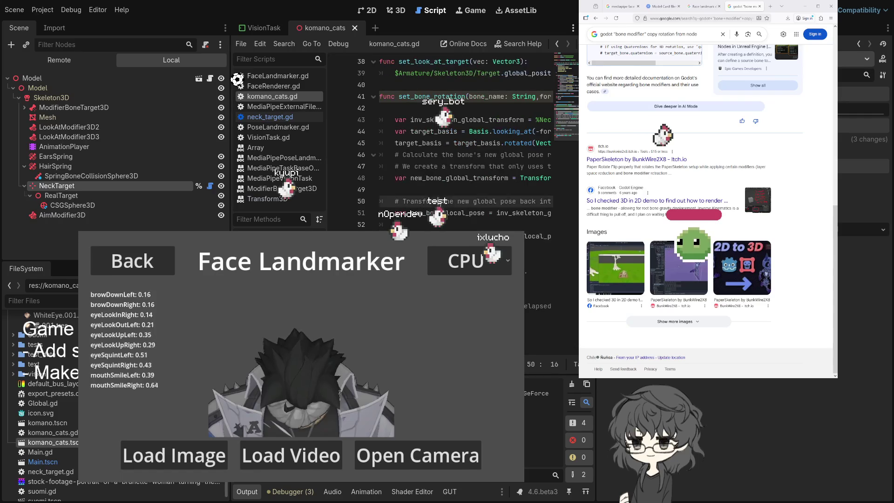
double_click(530, 236)
key("ctrl+v")
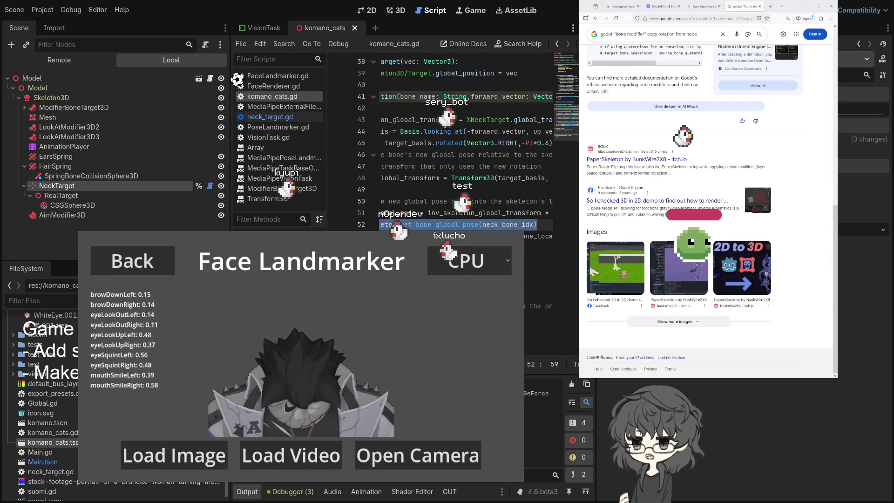
left_click(537, 178)
key("BackSpace")
key("BackSpace")
key("BackSpace")
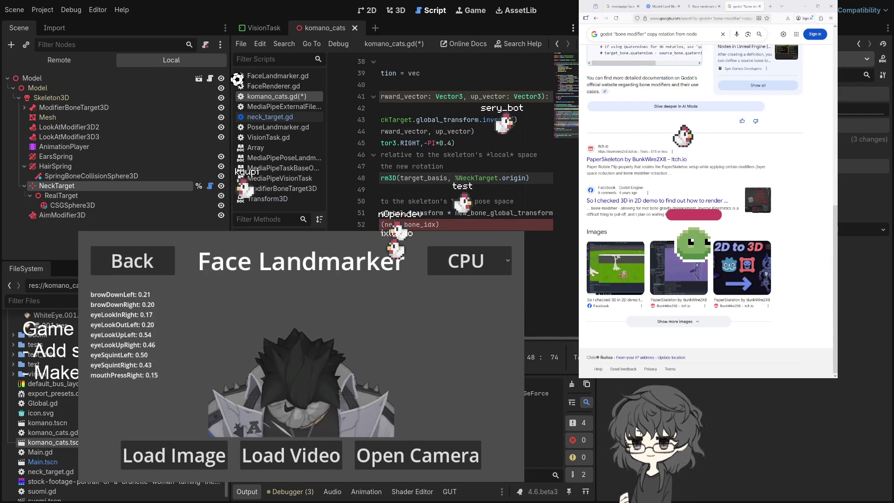
type("-")
key("BackSpace")
key("BackSpace")
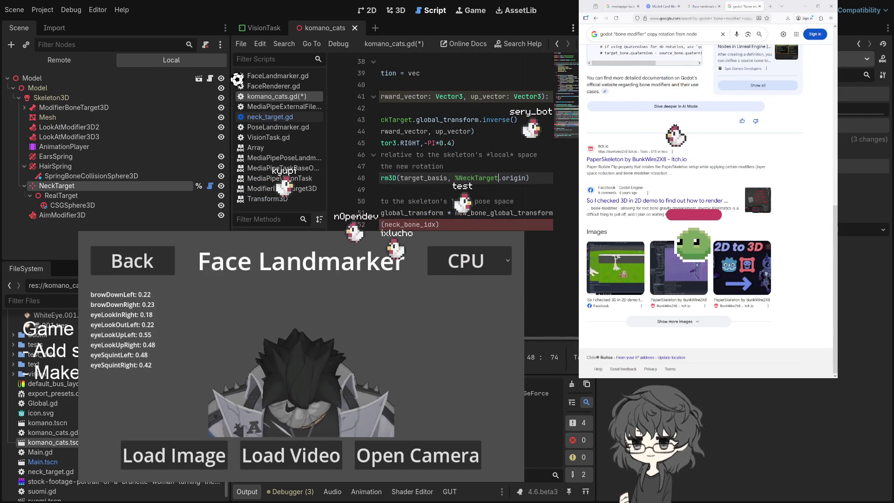
key("ctrl+z")
key("ctrl+z")
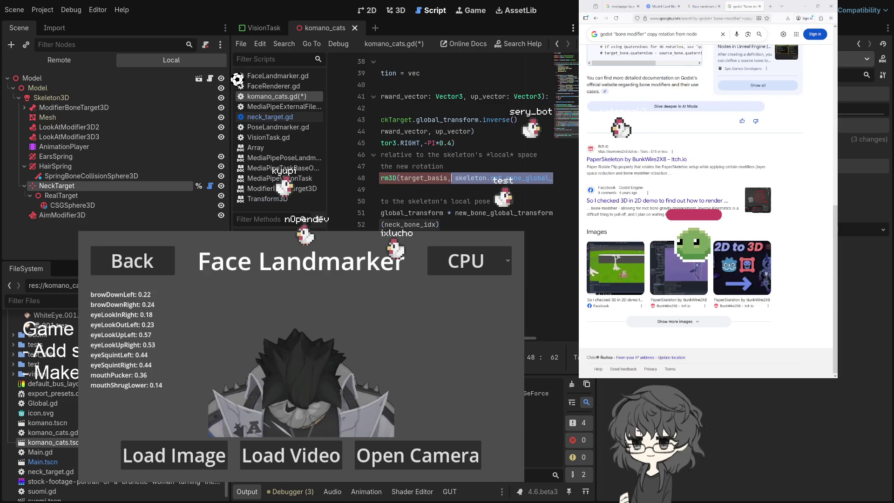
left_click(380, 189)
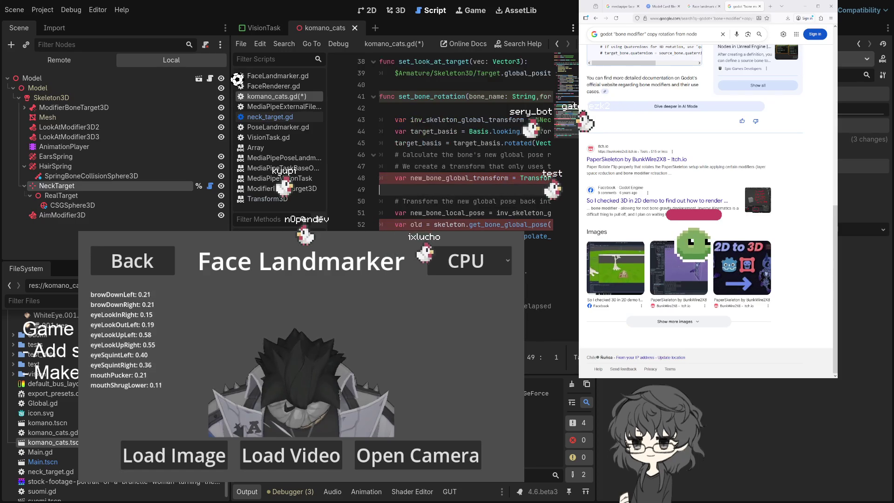
key("ctrl+z")
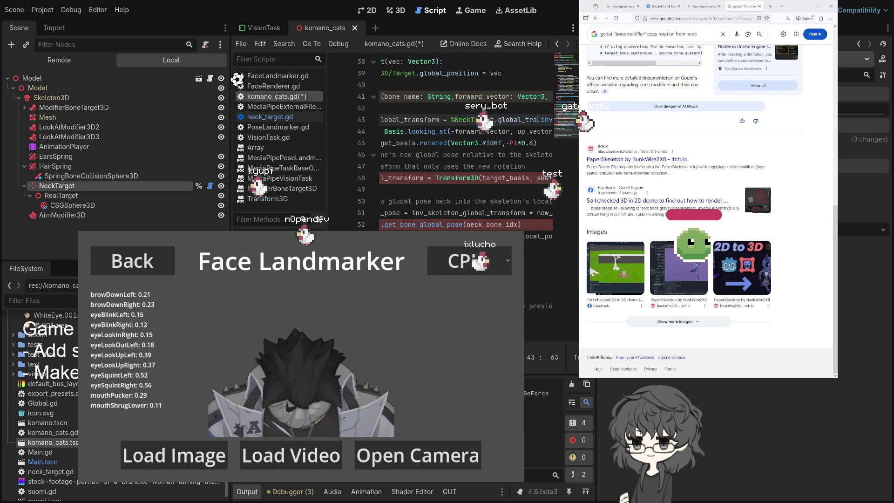
Widen the script editor and undo to restore the neck bone check and inverse transform lines
left_click_drag(597, 251, 706, 251)
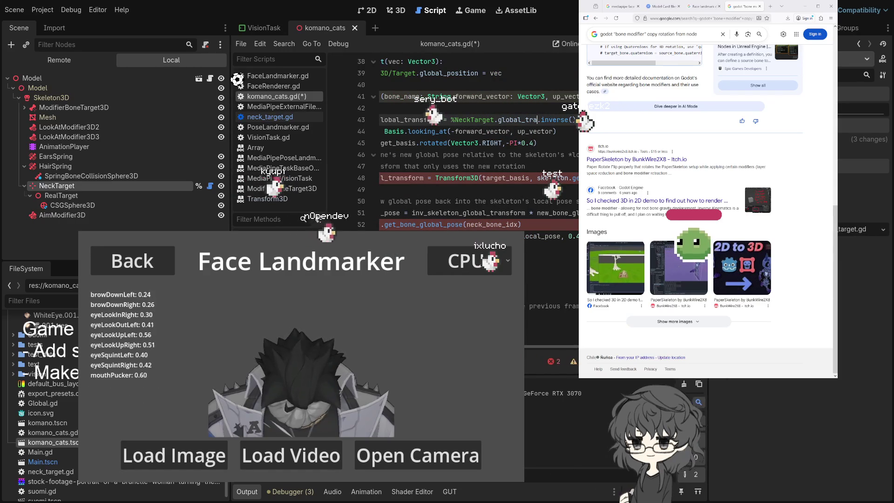
scroll(533, 252, "left", 5)
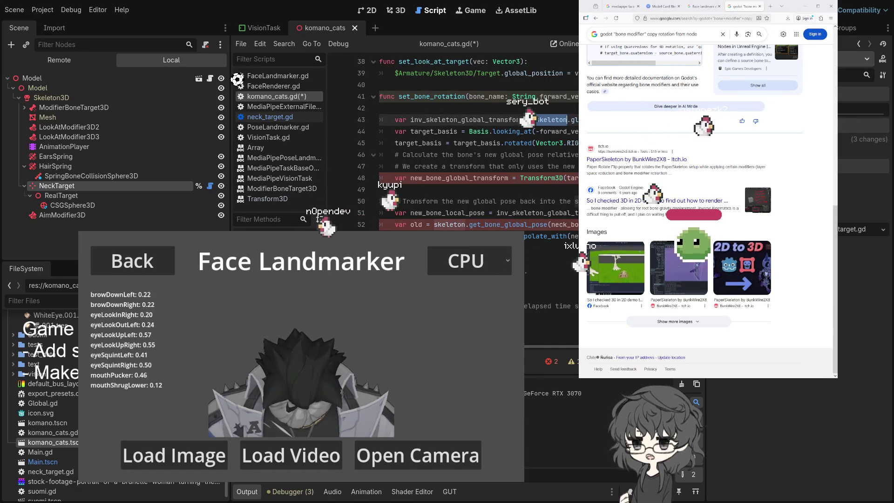
scroll(532, 356, "right", 3)
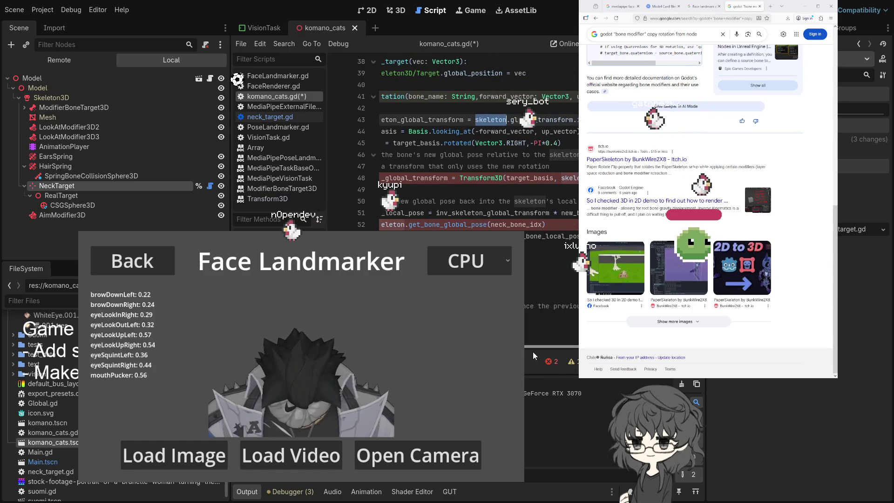
scroll(491, 122, "right", 1)
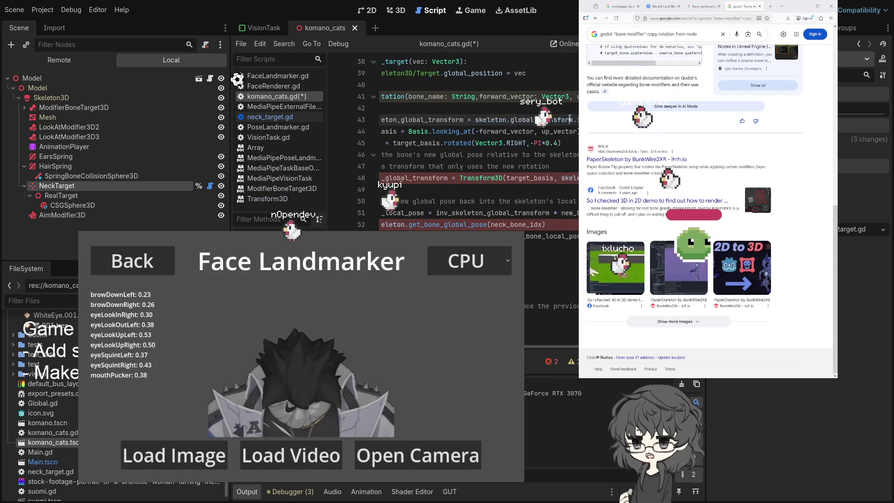
left_click(491, 122)
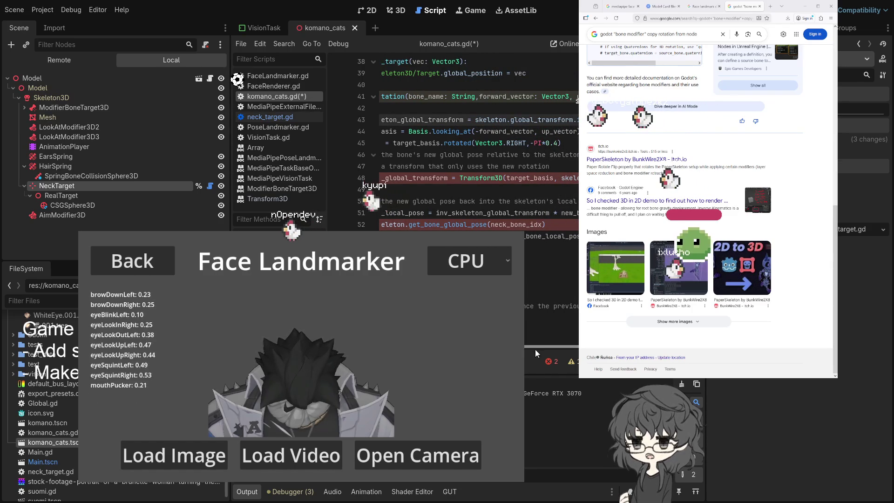
left_click_drag(535, 348, 542, 349)
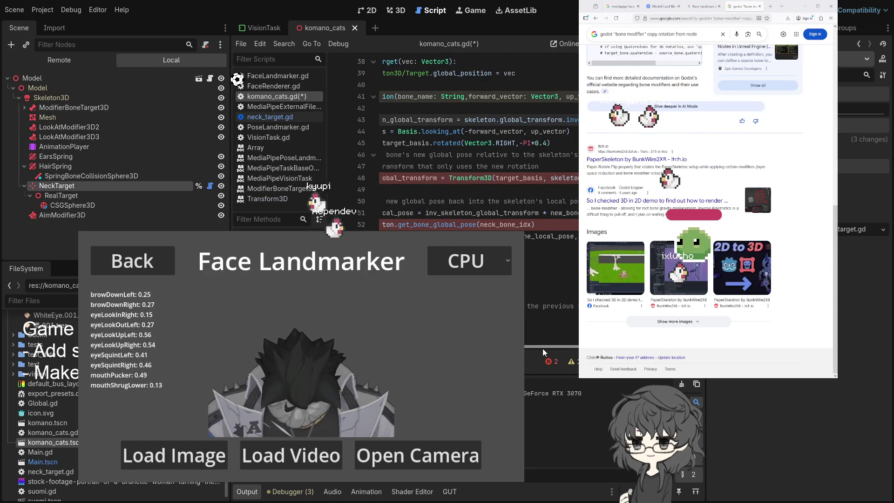
left_click_drag(543, 348, 494, 348)
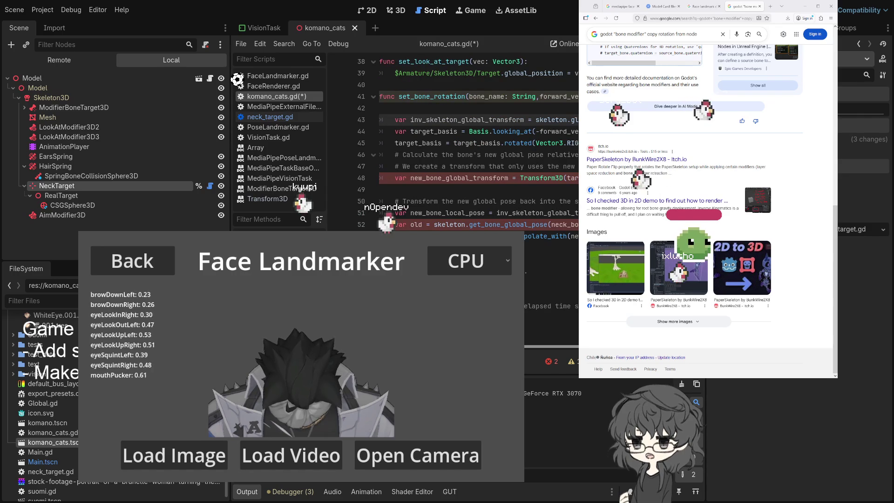
key("ctrl+z")
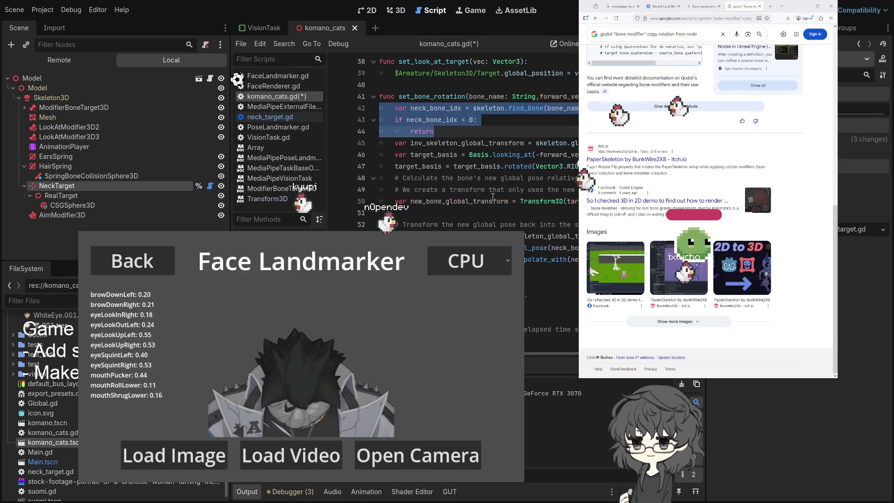
key("ctrl+z")
key("ctrl+z")
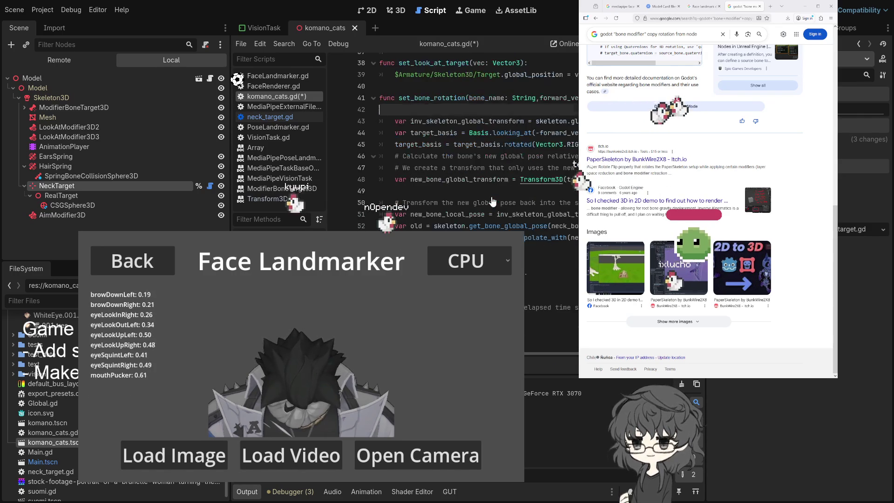
key("ctrl+z")
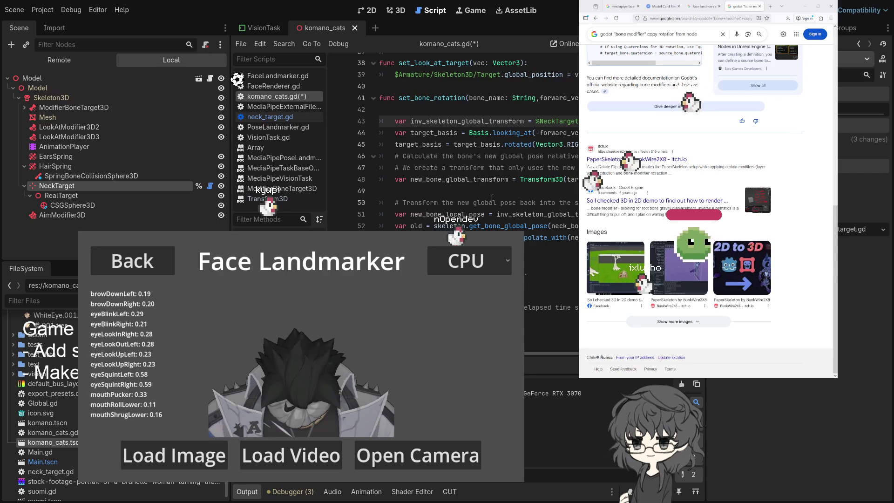
Replace the skeleton bone pose call on line 48 with a %NeckTarget reference
scroll(492, 199, "up", 1)
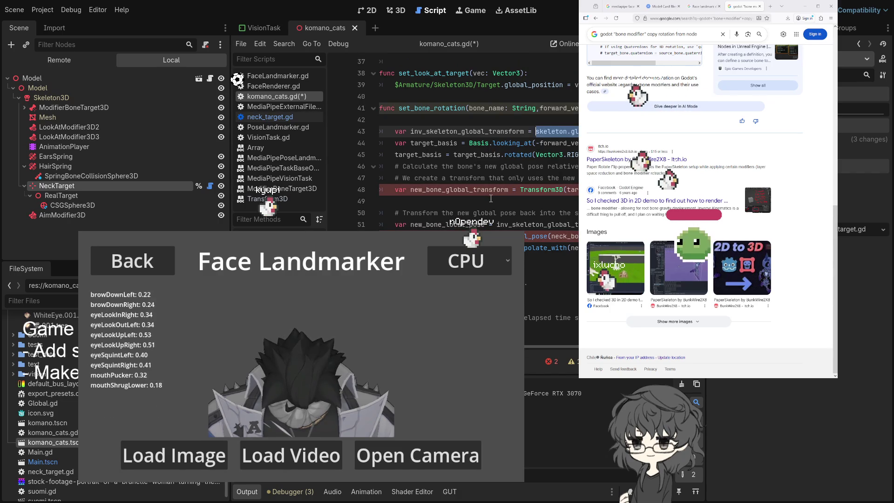
key("Down")
key("Down")
key("Down")
key("Down")
key("Down")
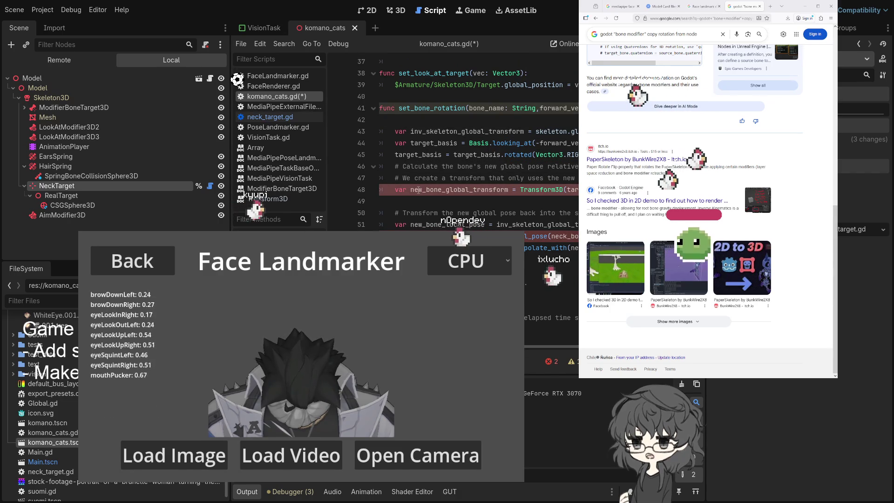
double_click(498, 191)
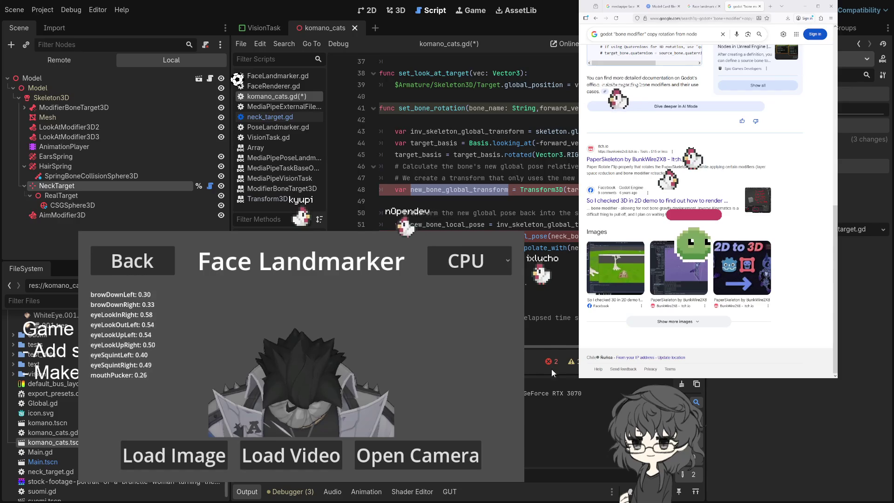
scroll(465, 140, "right", 5)
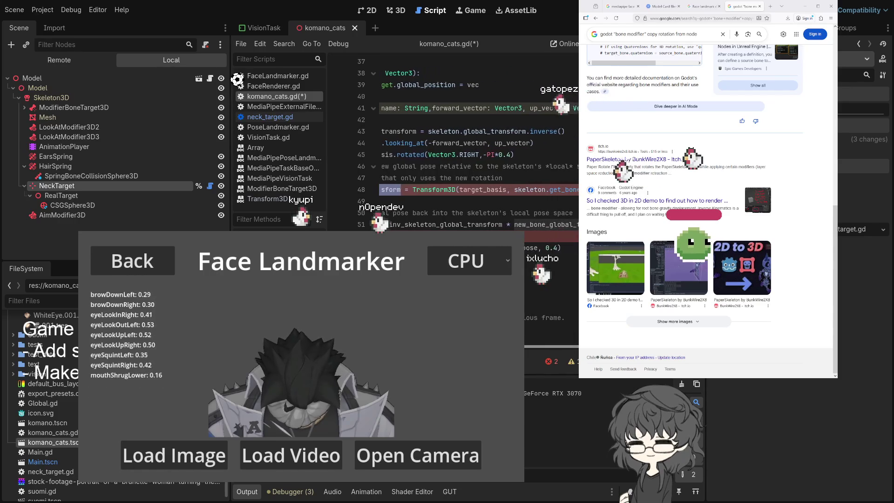
scroll(466, 140, "right", 3)
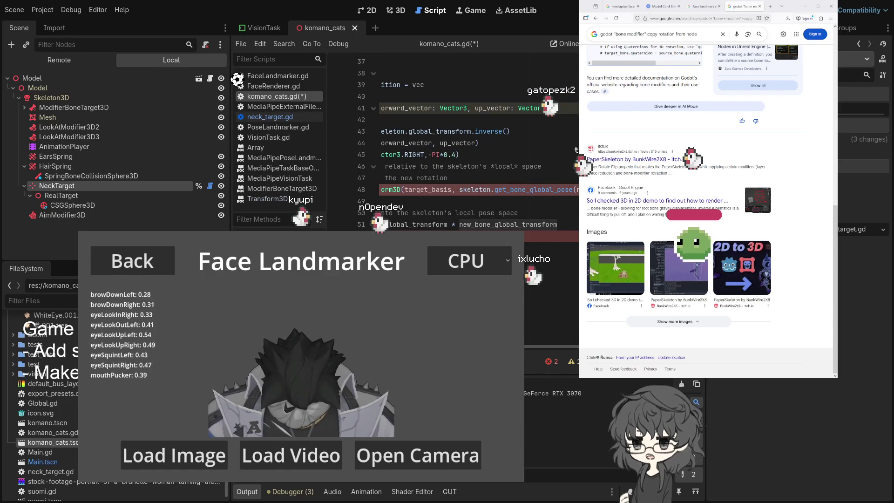
left_click_drag(460, 191, 519, 191)
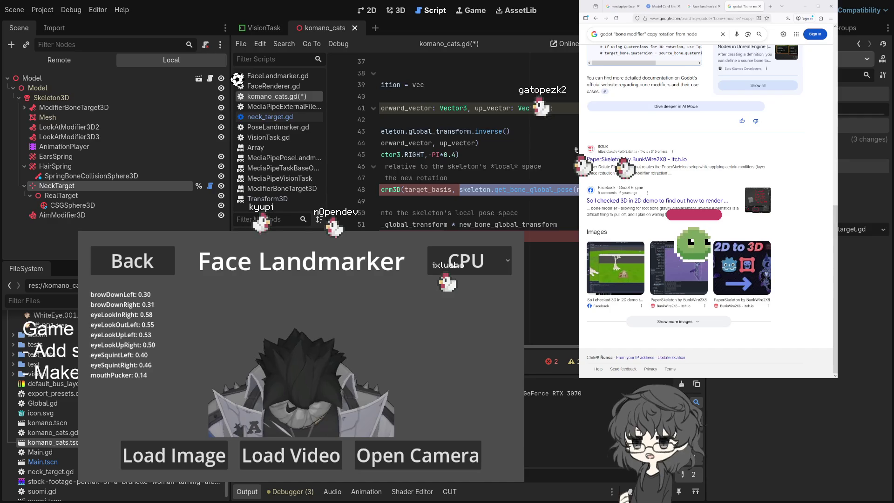
key("BackSpace")
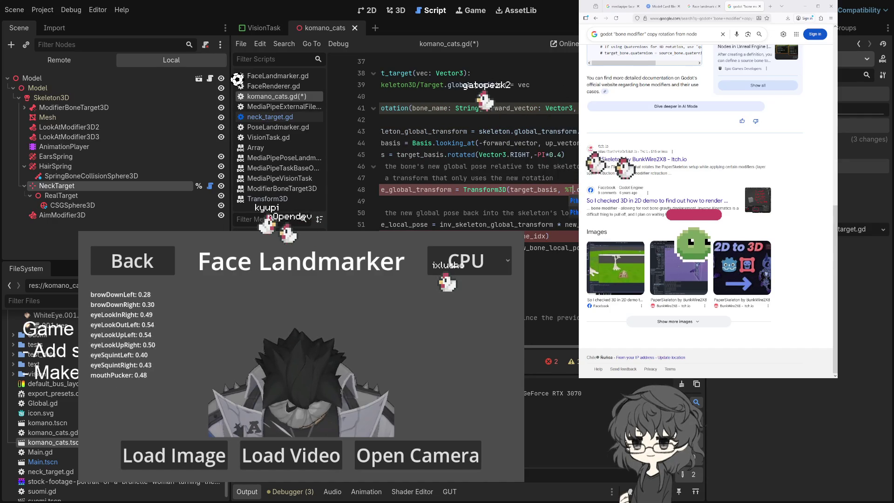
key("BackSpace")
type("Ne")
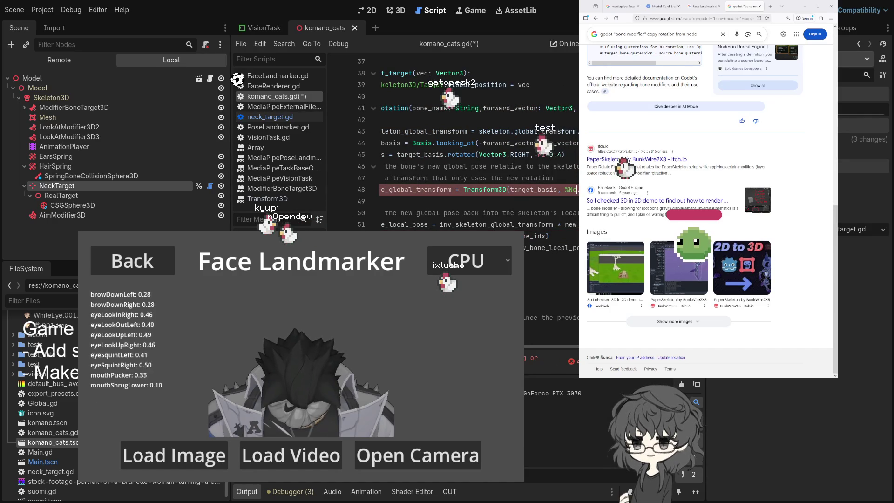
type(".")
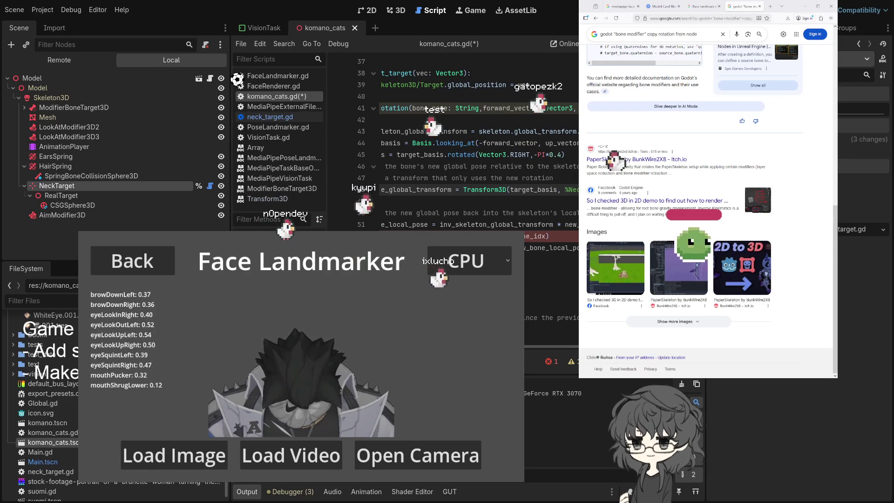
Remove the old bone pose call and leftover interpolation code around line 52
scroll(466, 154, "right", 2)
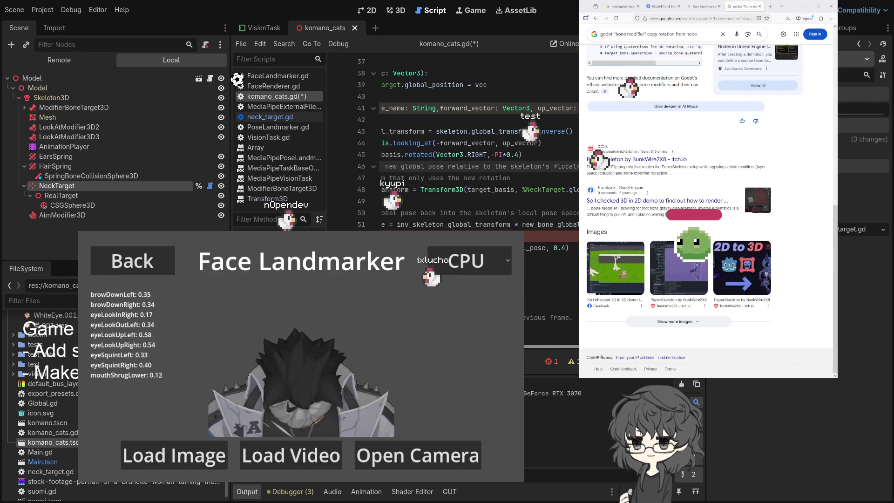
scroll(560, 345, "left", 4)
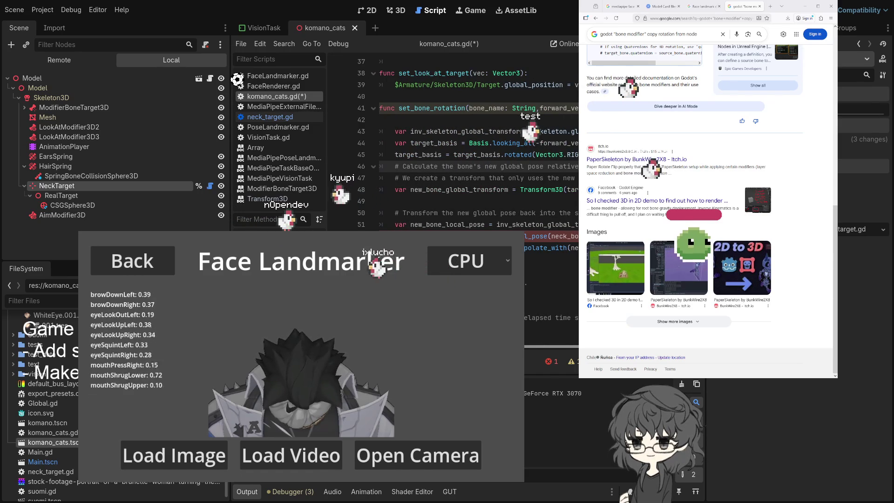
left_click(552, 236)
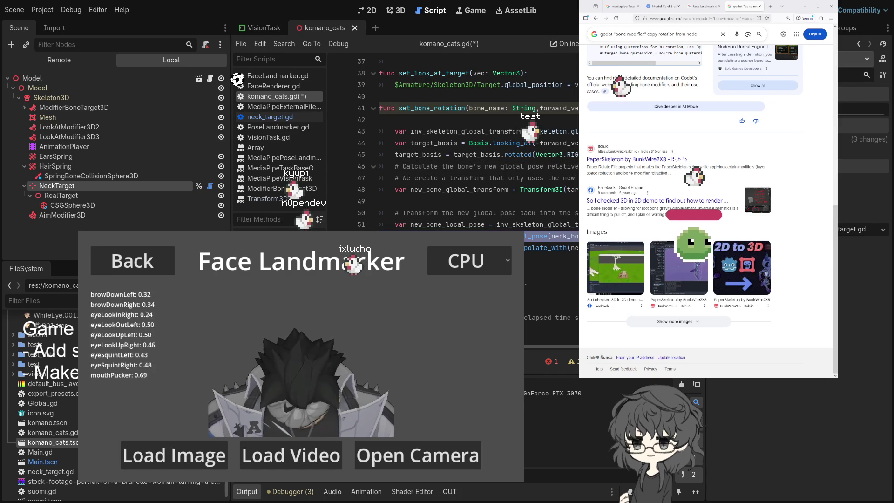
key("BackSpace")
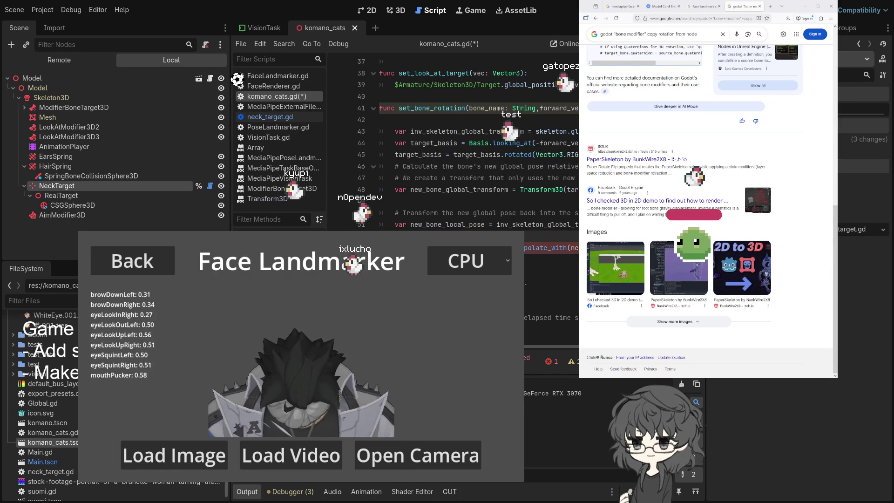
left_click_drag(570, 248, 559, 248)
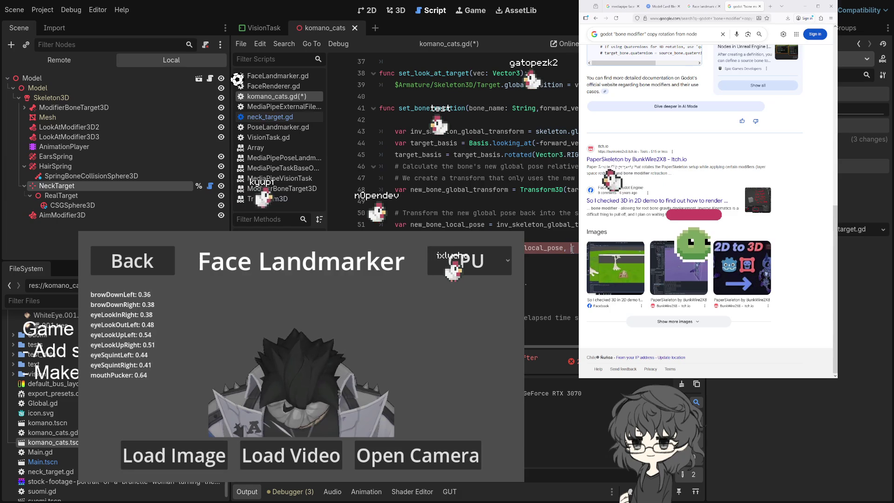
Save komano_cats.gd and stop the running game with F8
key("ctrl+s")
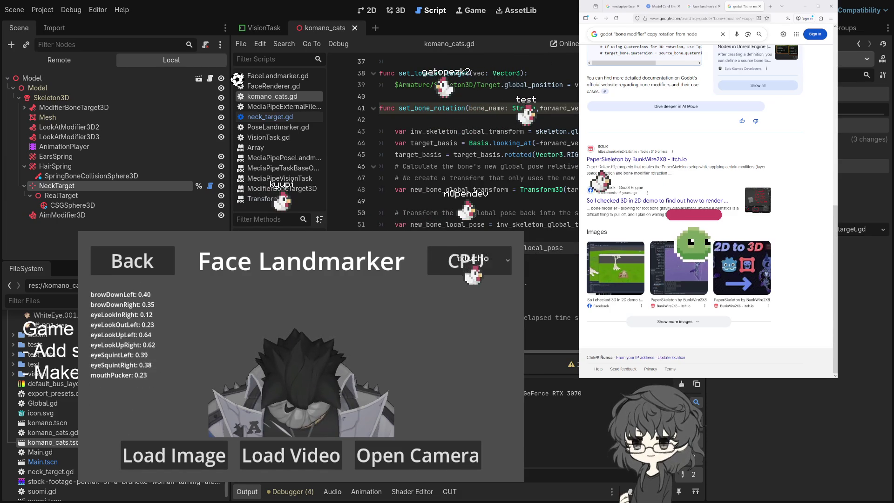
double_click(420, 157)
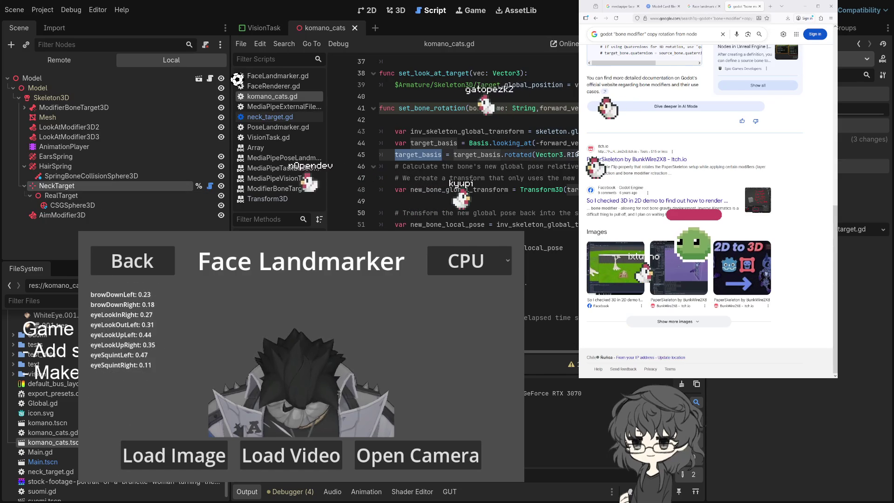
key("F8")
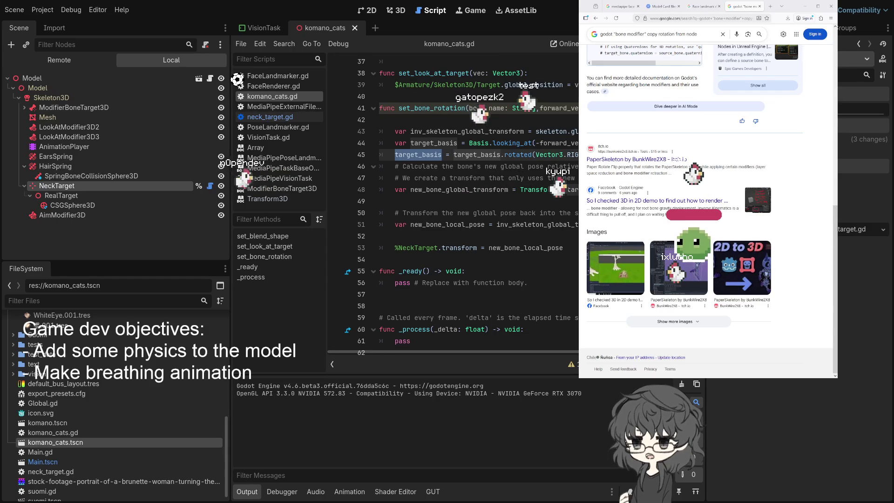
Run the project with F5 and return to the Face Landmarker page
key("F5")
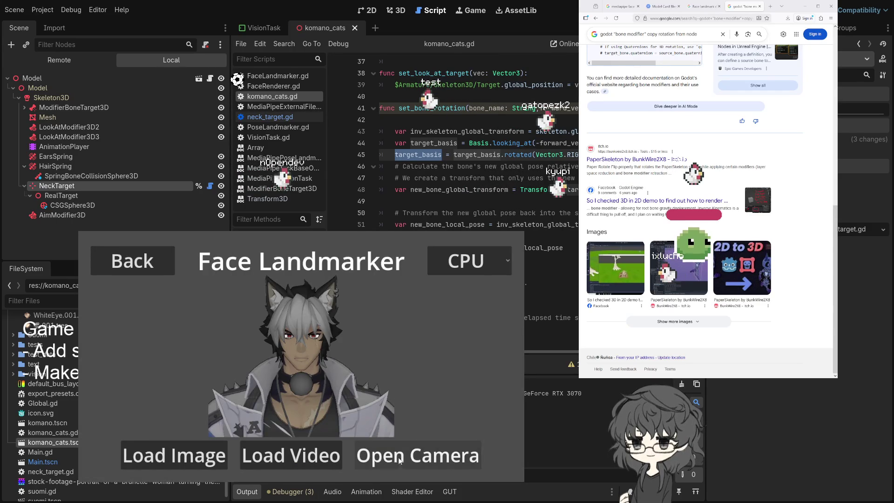
left_click(442, 455)
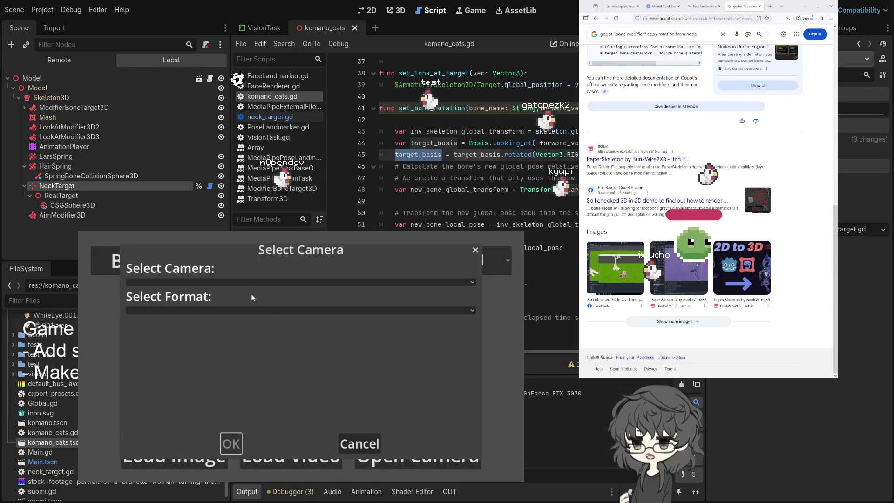
left_click(360, 444)
left_click(133, 265)
left_click(442, 384)
left_click(428, 358)
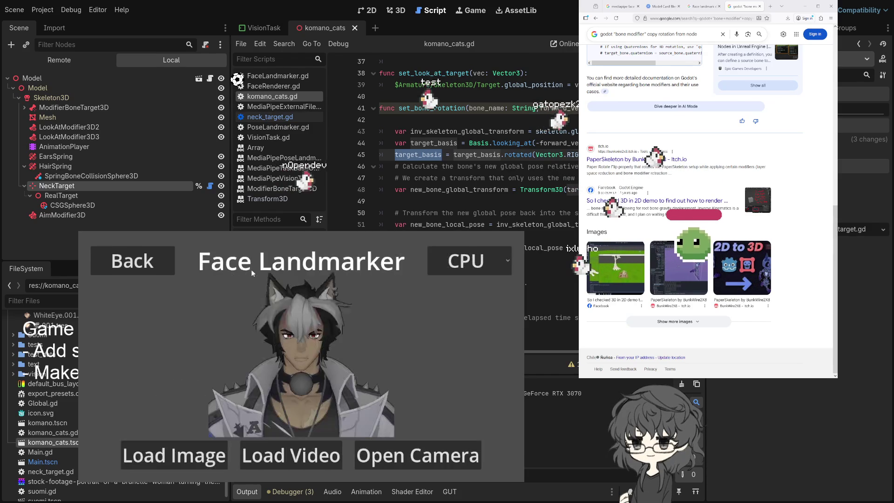
Select Logi Webcam C920e at 640x480@24(YUY2) in Select Camera and confirm
left_click(419, 454)
left_click(244, 288)
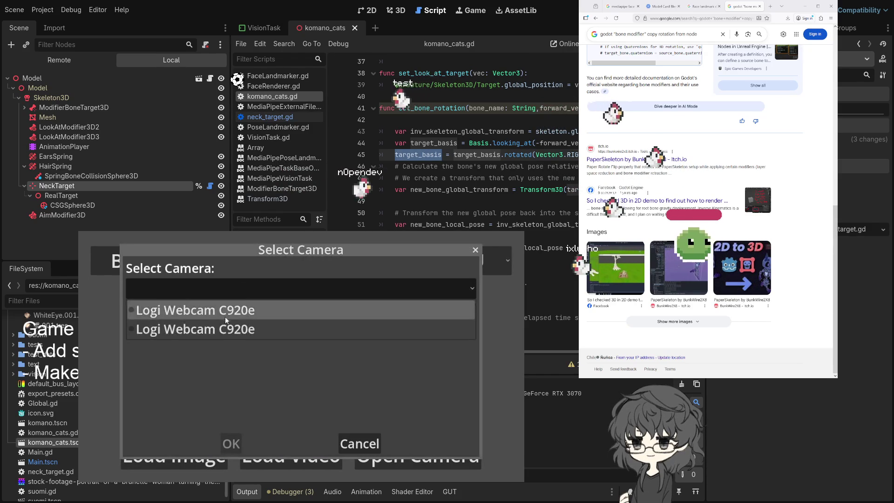
left_click(225, 316)
left_click(267, 328)
left_click(223, 267)
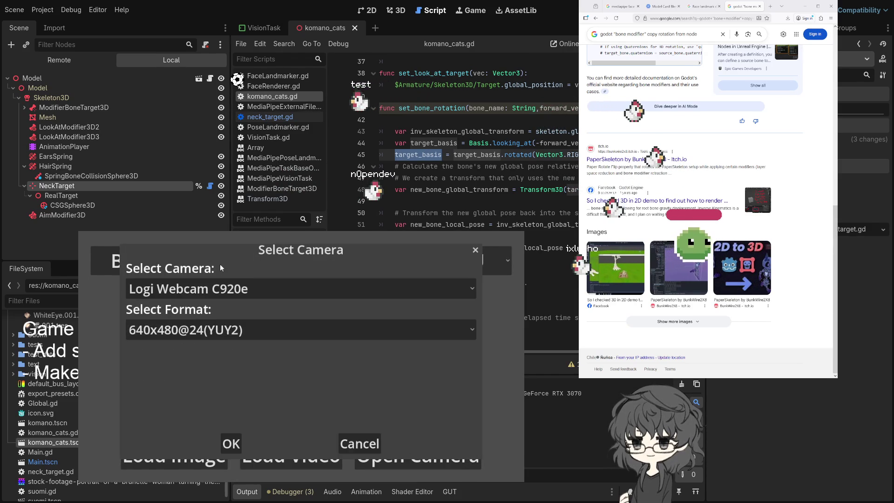
left_click(221, 443)
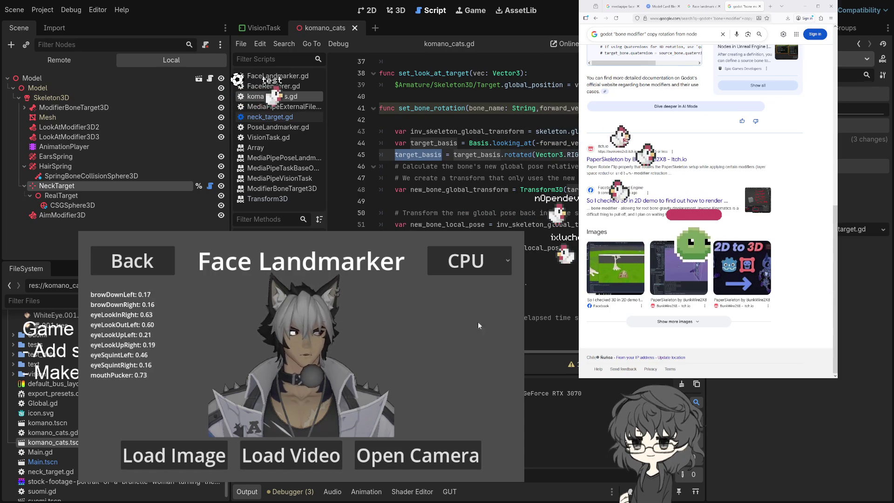
Clear the target_basis selection and show EarsSpring's spring bone settings in the Inspector
left_click(418, 213)
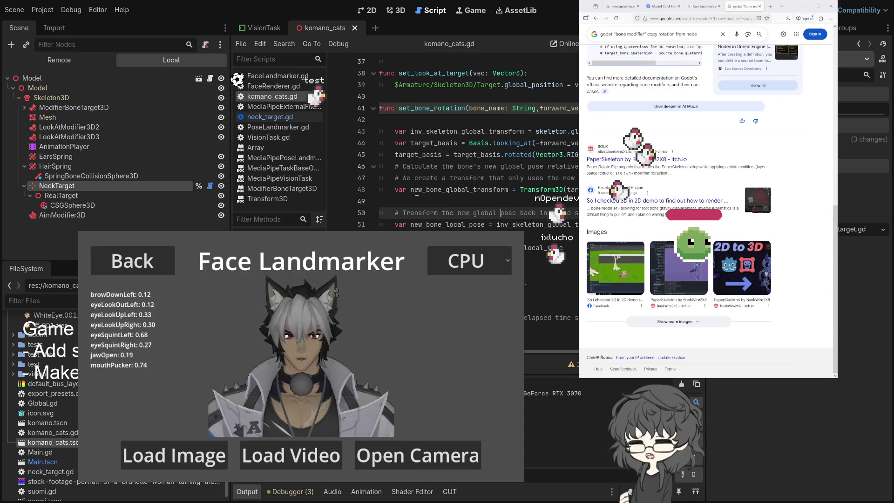
left_click(60, 157)
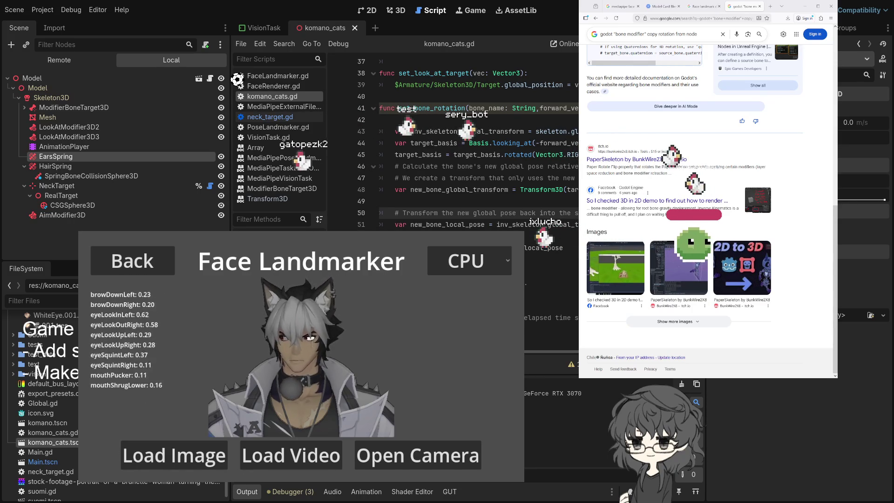
scroll(544, 180, "up", 1)
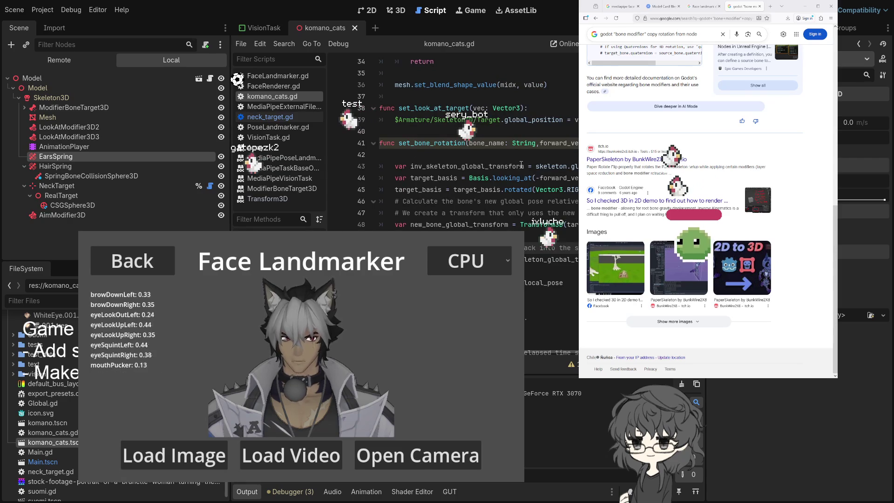
Show Skeleton3D's properties while reviewing the inverse and global transform lines 43–48
triple_click(479, 166)
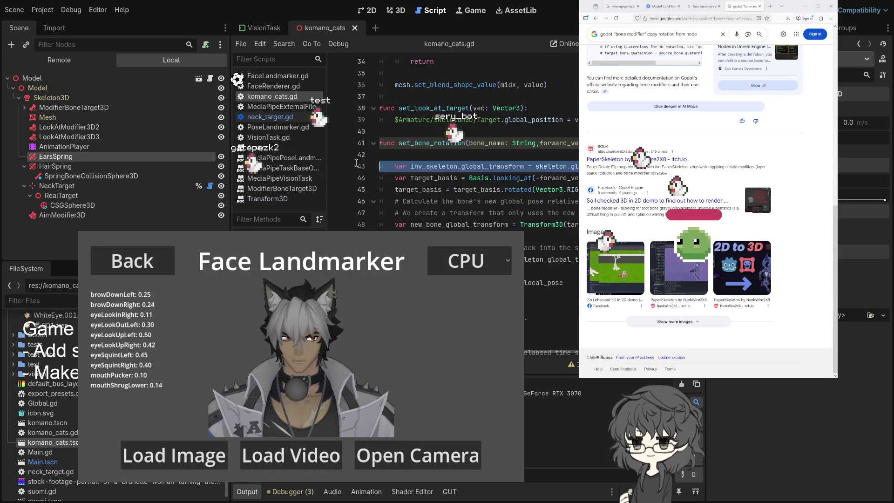
left_click(62, 102)
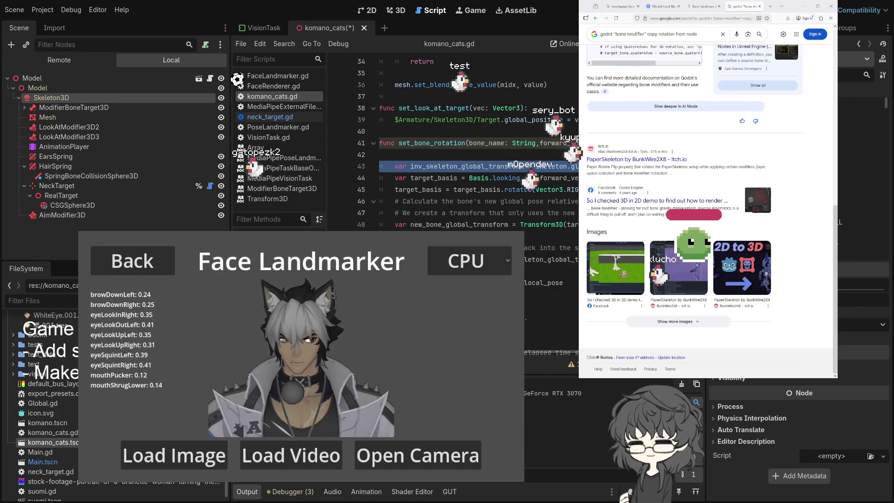
left_click(465, 212)
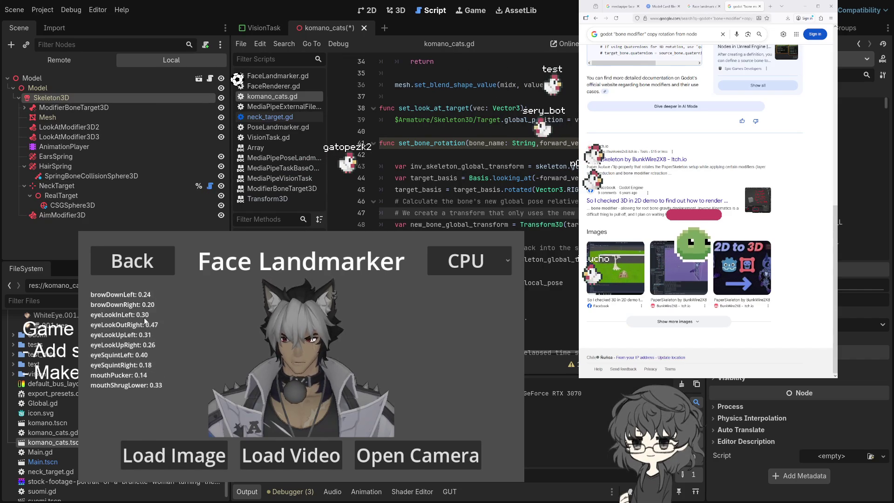
key("Down")
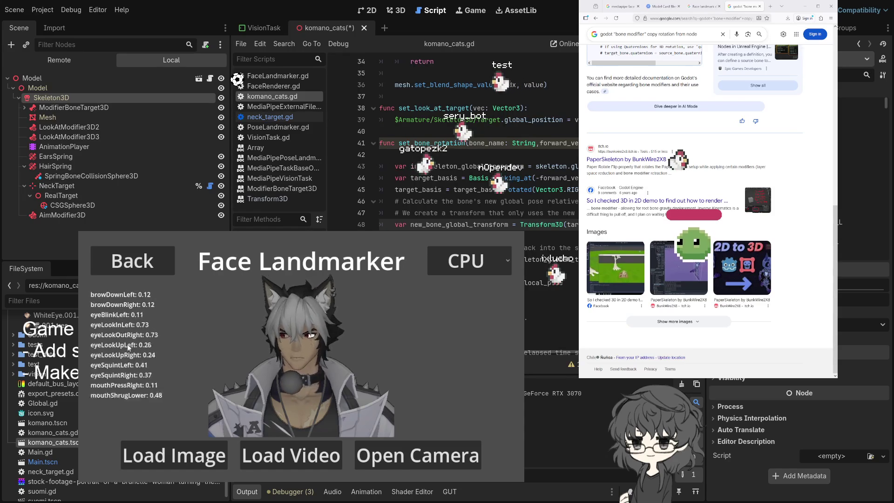
key("Up")
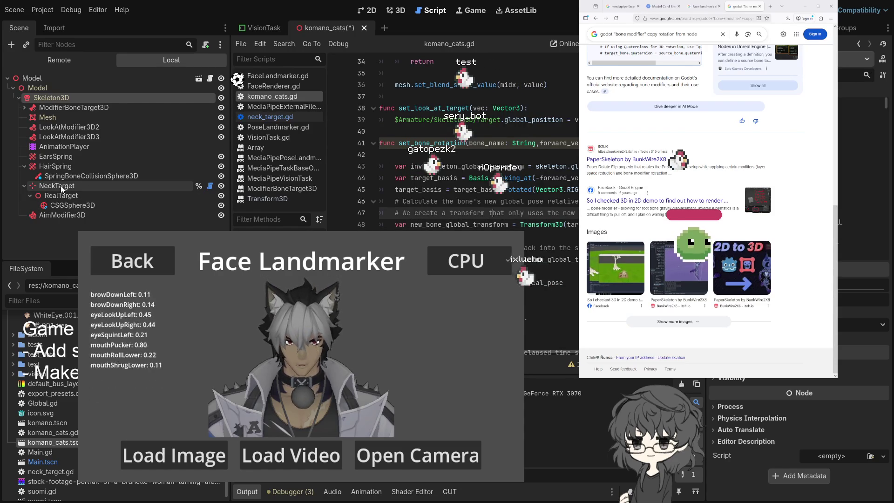
Add a LookAtModifier3D under Skeleton3D, compare it with AimModifier3D, and edit one property
left_click(62, 216)
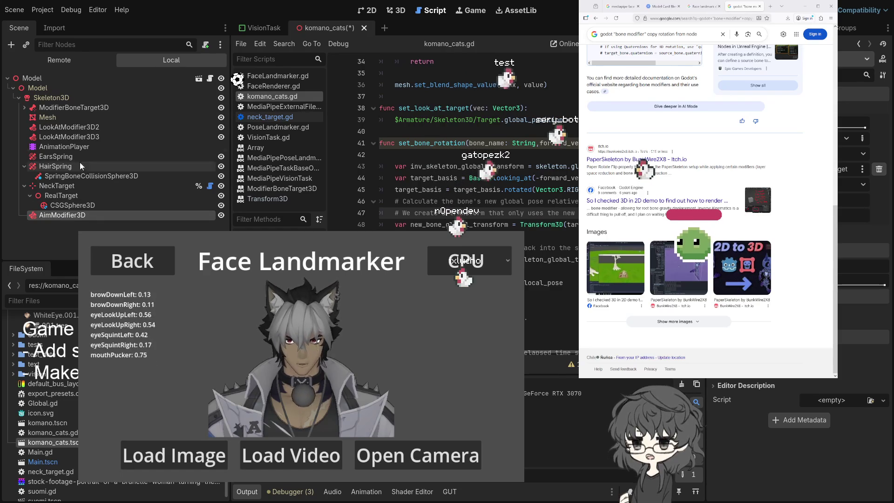
left_click(51, 97)
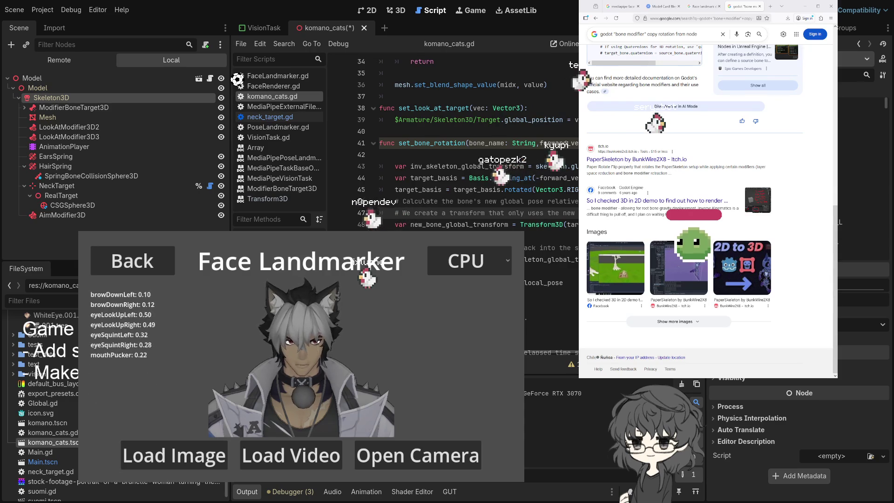
key("ctrl+v")
left_click(71, 213)
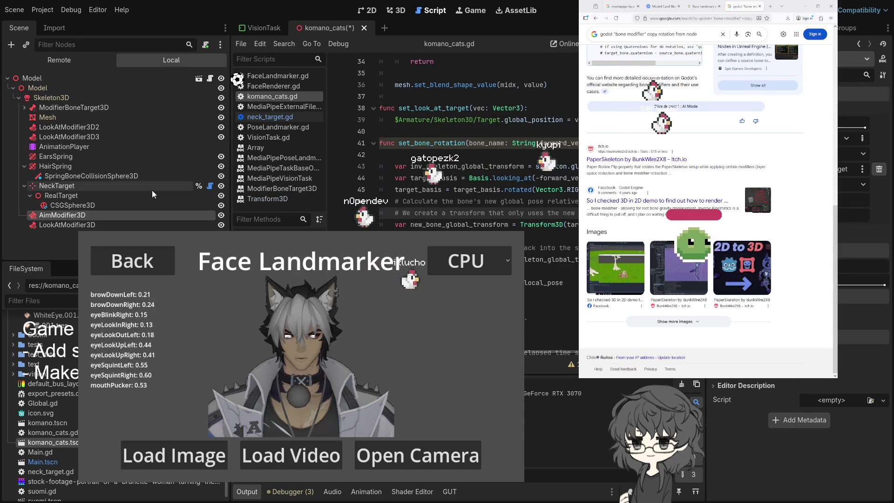
left_click(65, 225)
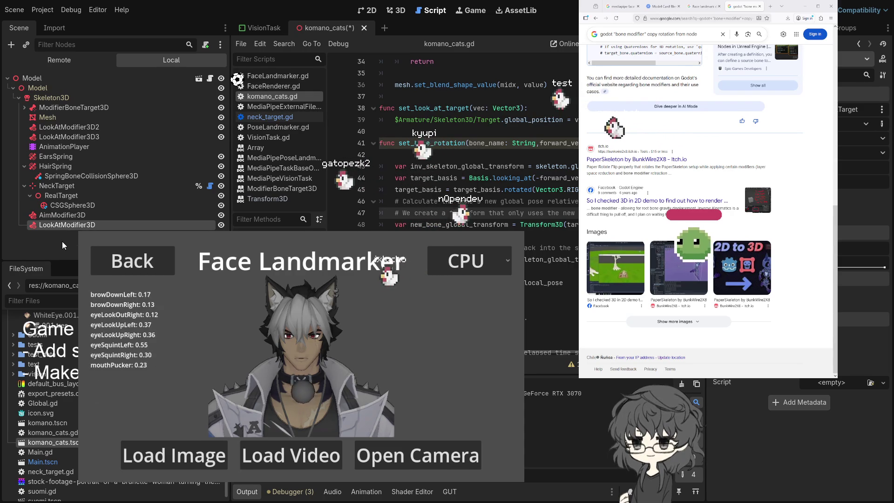
left_click(868, 125)
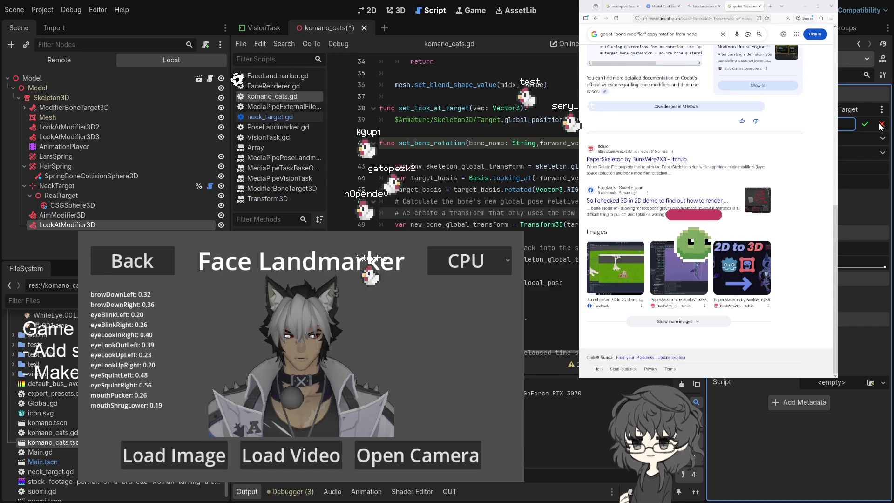
left_click(880, 125)
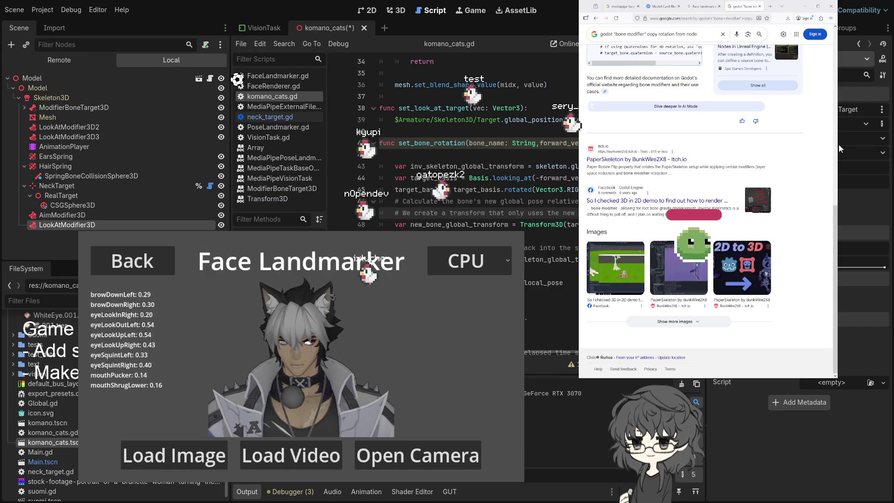
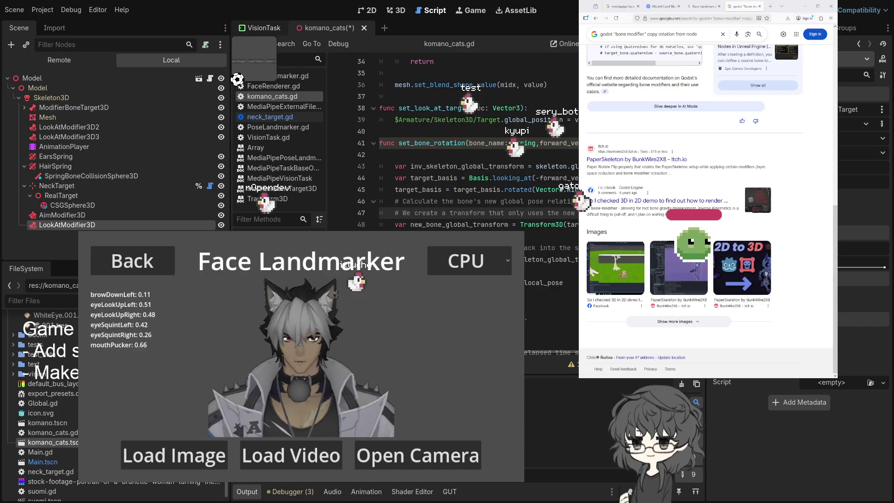
Return to the 3D view, select the Model root and zoom out on the avatar
key("ctrl+F2")
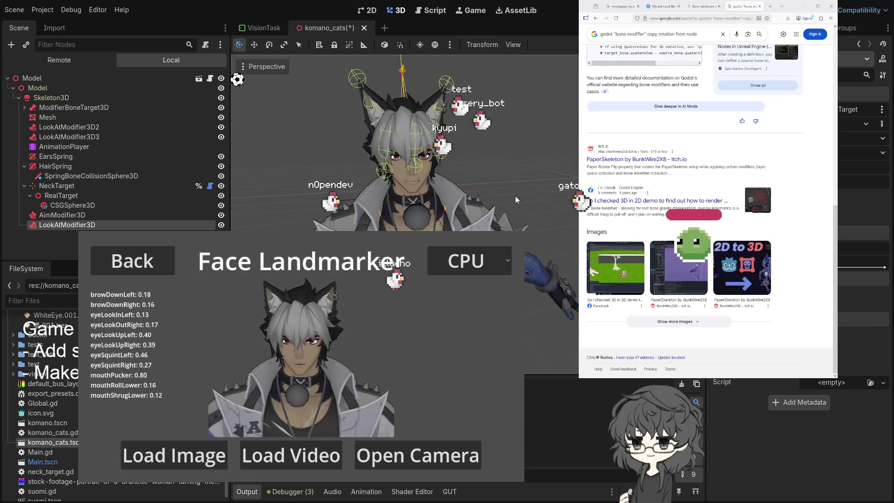
left_click(65, 80)
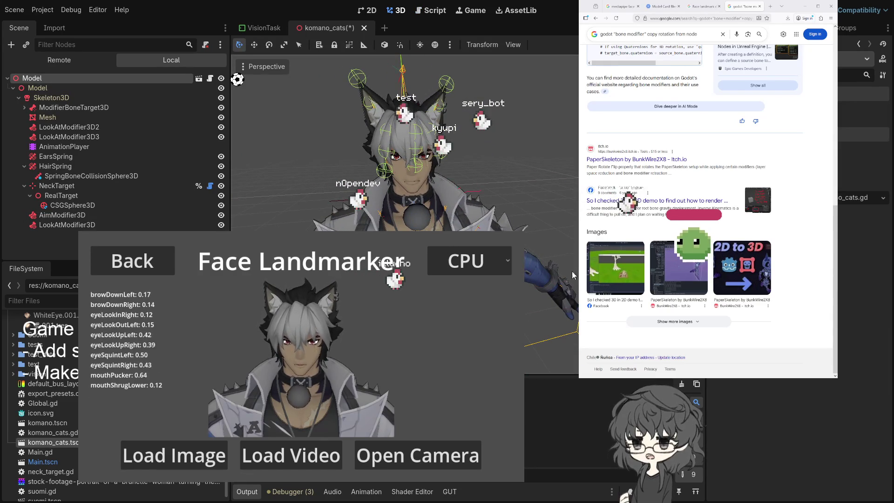
scroll(549, 284, "down", 5)
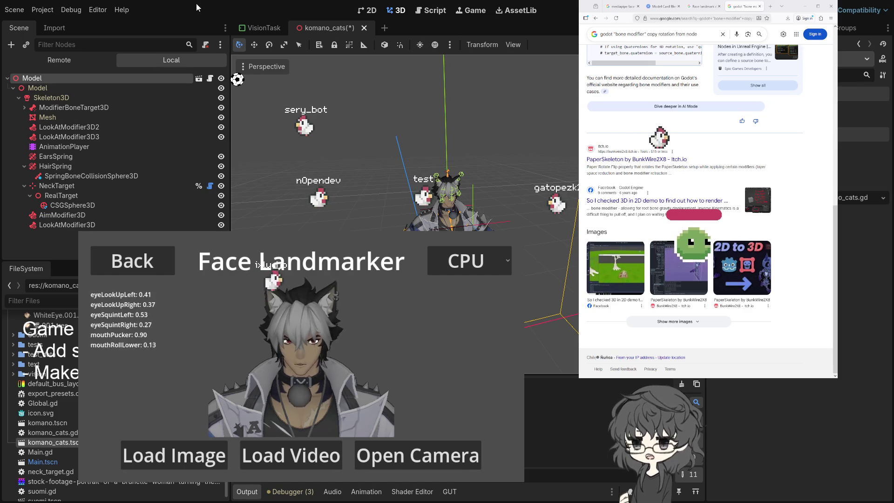
Delete the AimModifier3D node from the skeleton, then select Skeleton3D
left_click(57, 215)
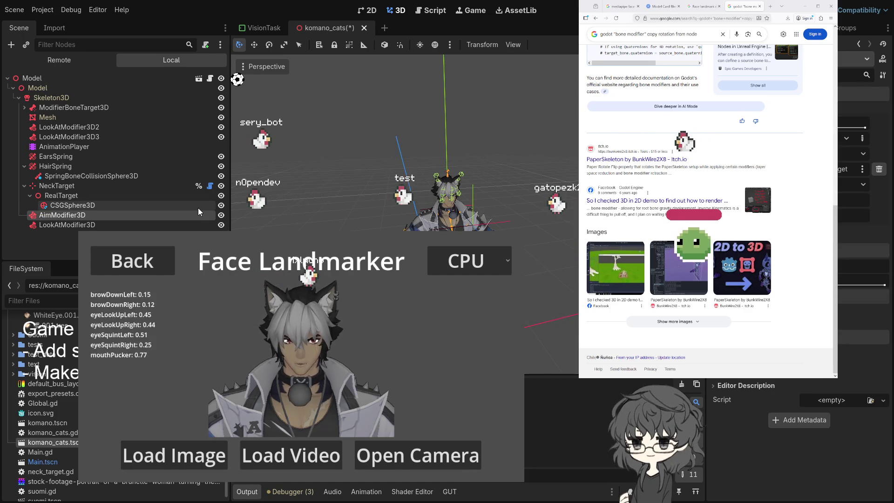
key("Delete")
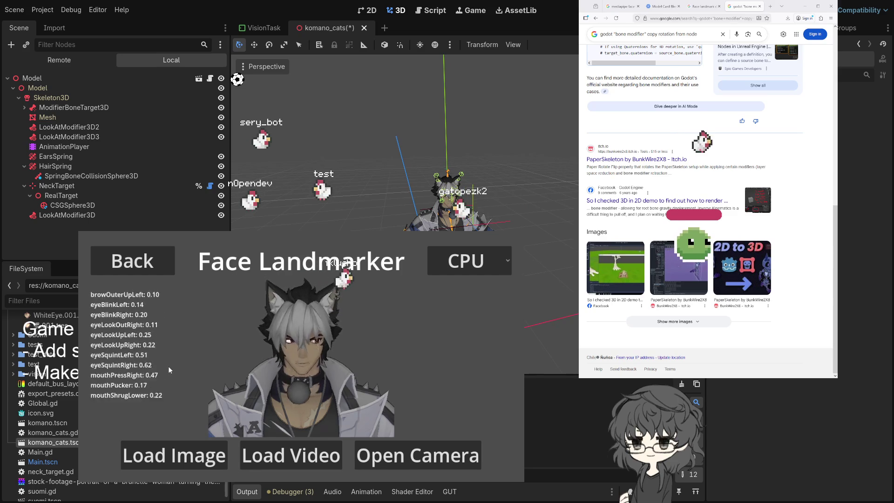
left_click(63, 98)
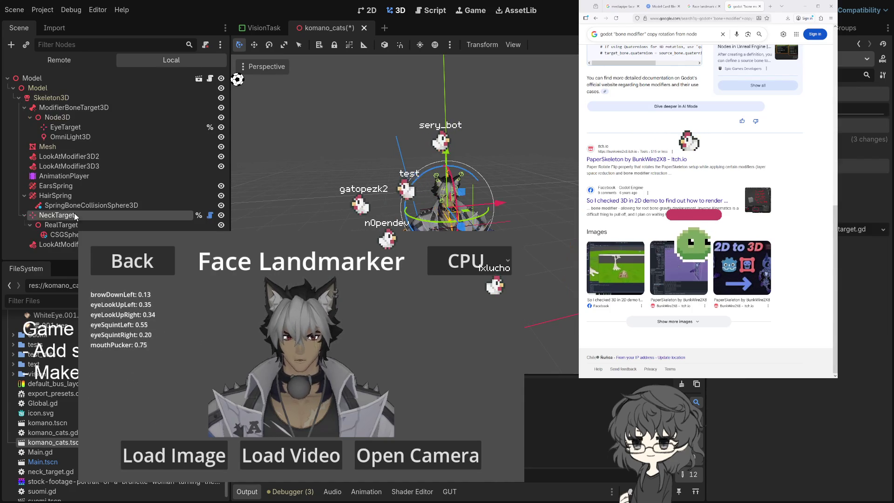
Drag one of the LookAtModifier3D node's Inspector sliders down to a lower value
left_click(74, 215)
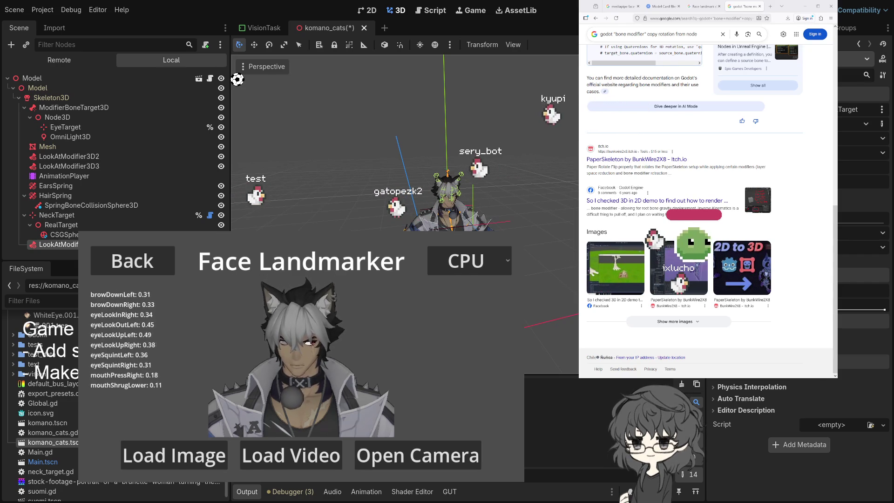
left_click_drag(884, 310, 852, 310)
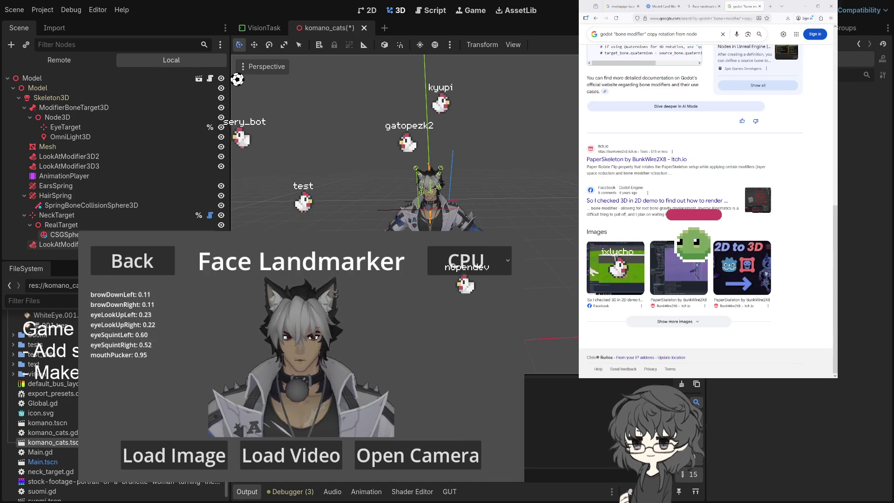
With LookAtModifier3D selected, save komano_cats twice and zoom in on the avatar
left_click(54, 244)
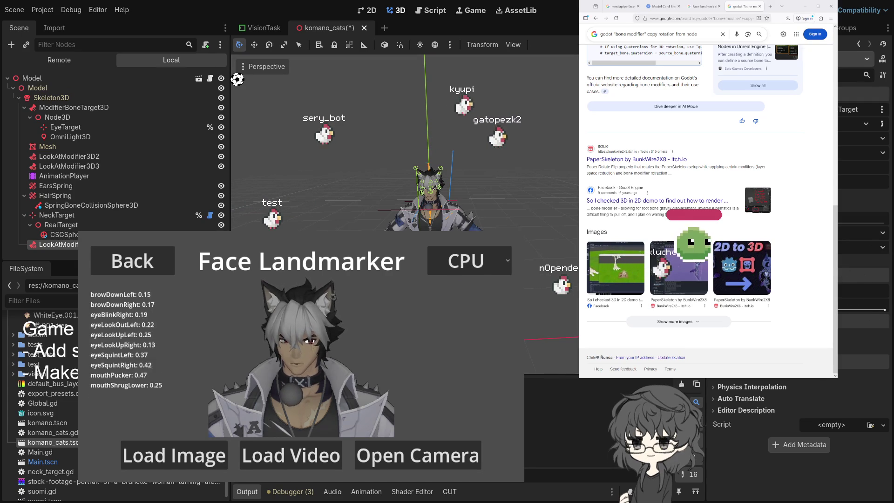
key("ctrl+s")
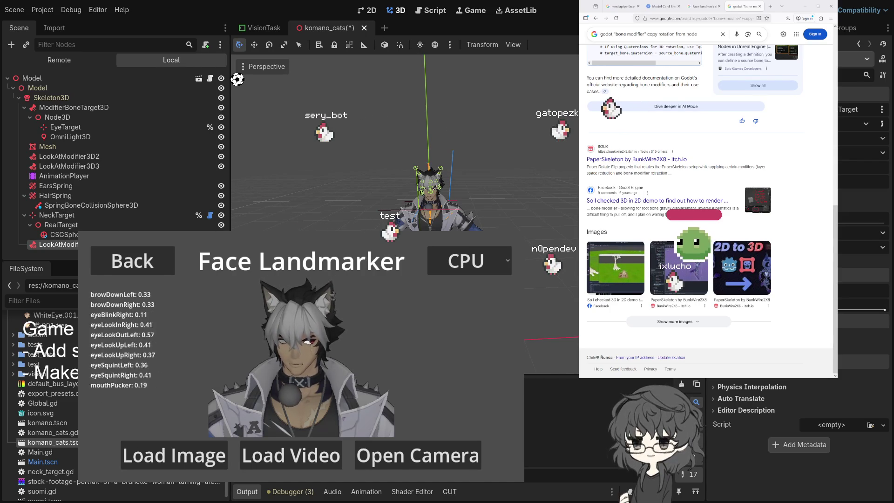
key("ctrl+s")
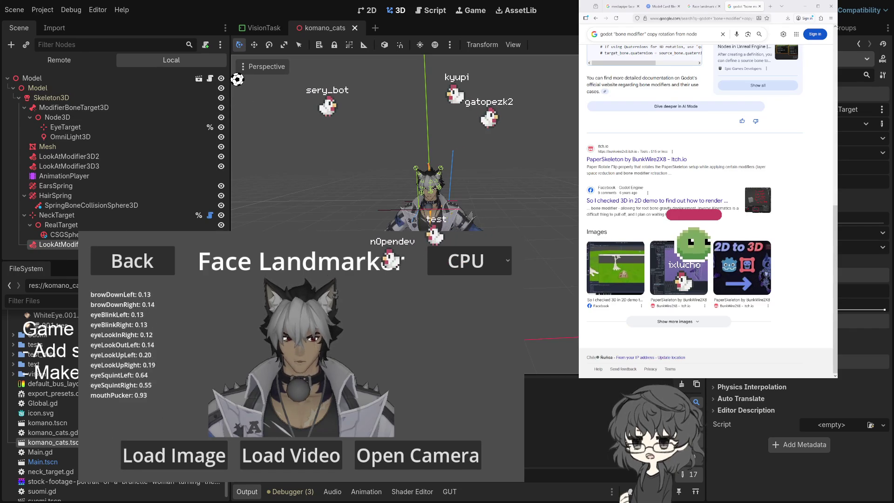
scroll(444, 178, "up", 3)
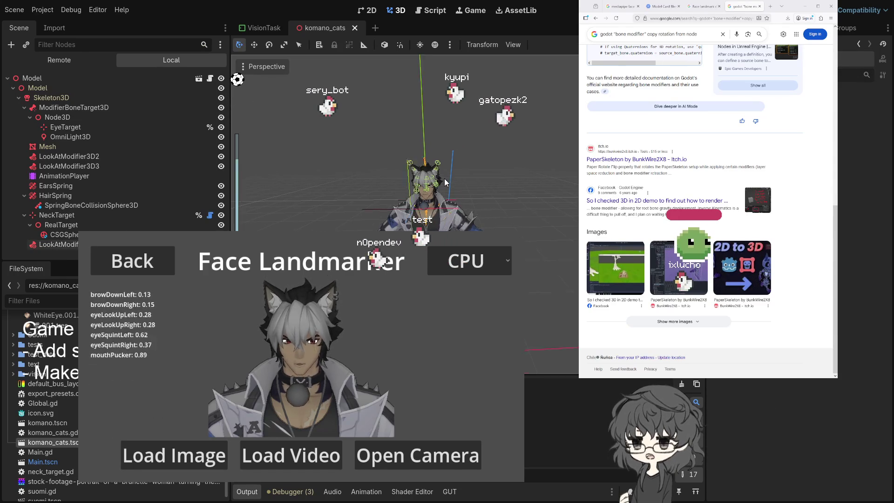
Close the komano_cats tab, stop the running game, and reopen komano_cats.tscn
left_click(71, 197)
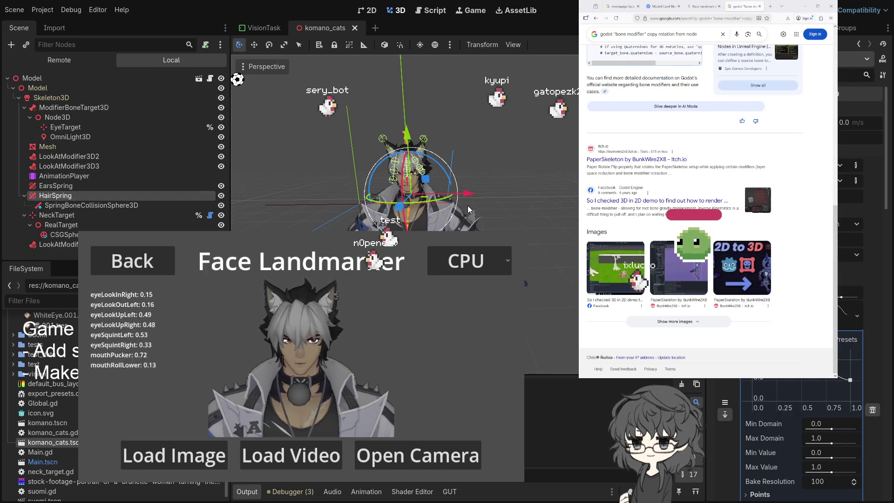
middle_click(314, 26)
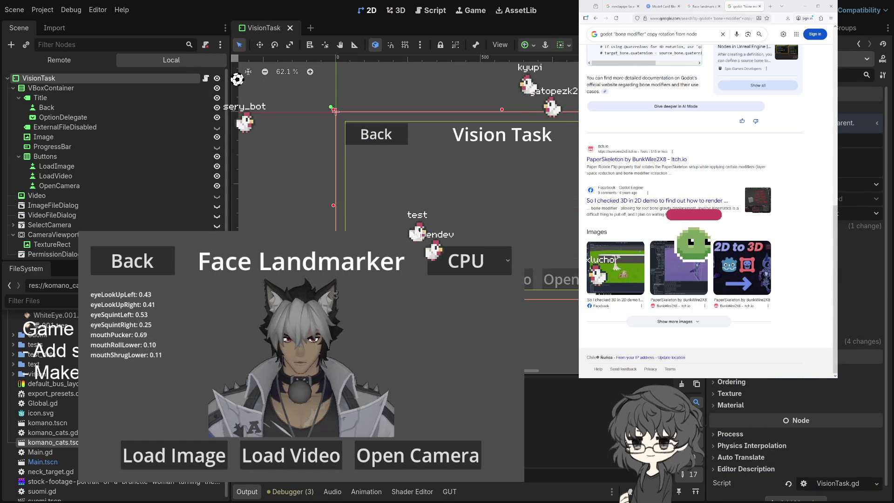
key("F8")
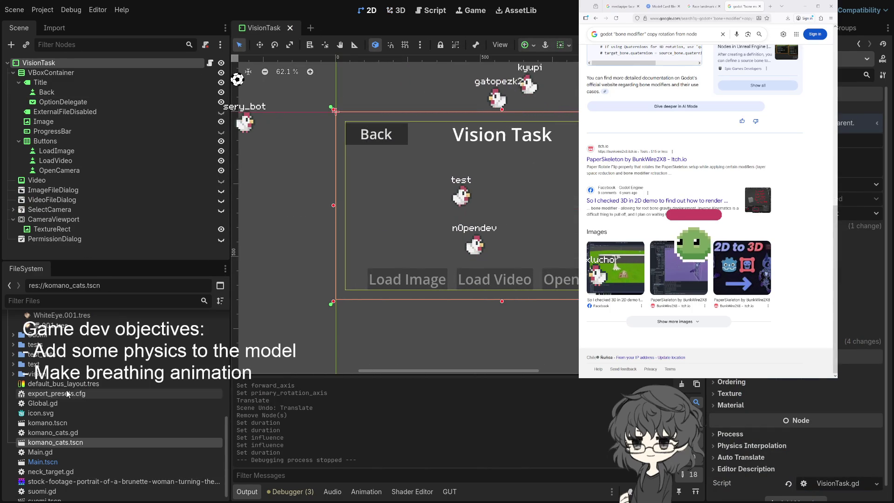
double_click(64, 442)
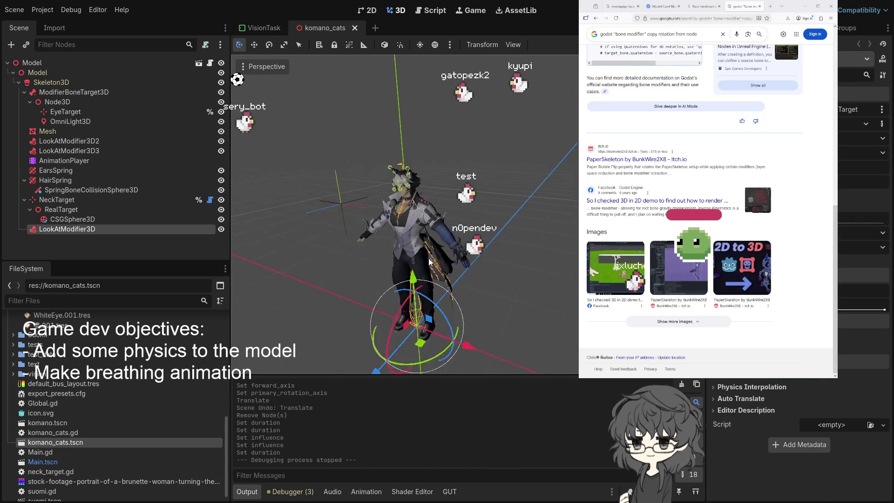
Undo the accidental move of the Model root and run the project again
mouse_move(493, 317)
left_mouse_down()
mouse_move(486, 301)
mouse_move(480, 317)
left_mouse_up()
left_click(57, 66)
key("ctrl+z")
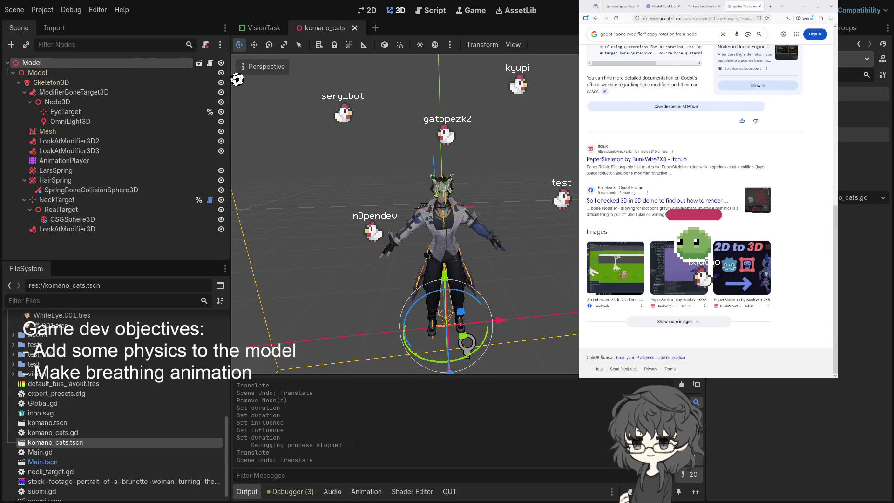
key("F5")
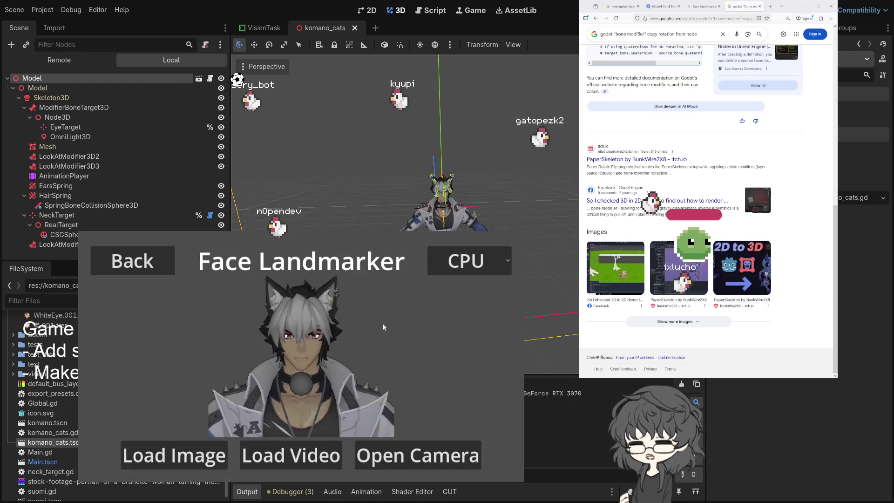
Navigate the demo menus through Vision Tasks to the Face Landmarker demo
left_click(111, 261)
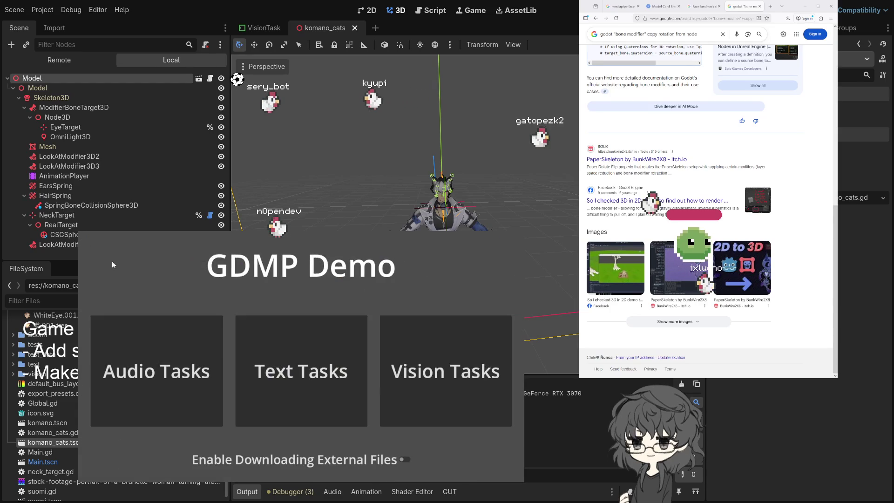
left_click(291, 375)
key("Escape")
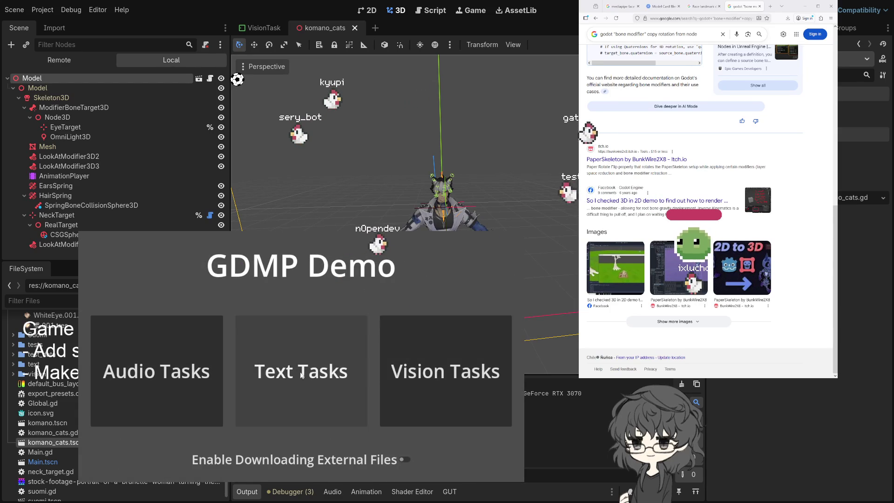
left_click(415, 368)
left_click(410, 362)
Start the webcam in Face Landmarker using the 640x480@24(YUY2) format
left_click(409, 459)
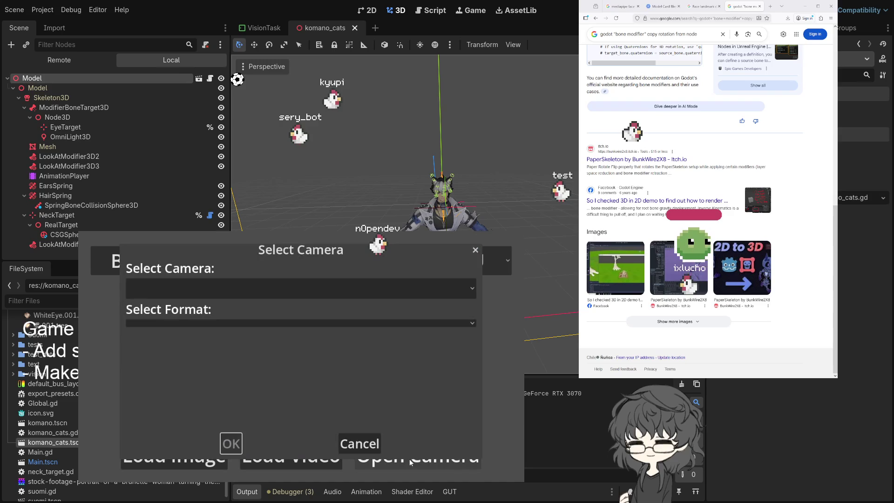
left_click(234, 290)
left_click(191, 317)
left_click(231, 334)
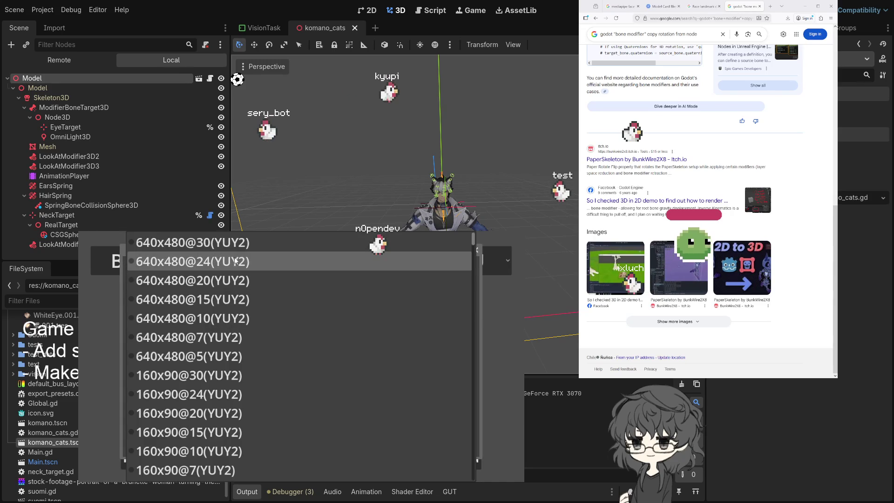
left_click(189, 267)
left_click(236, 439)
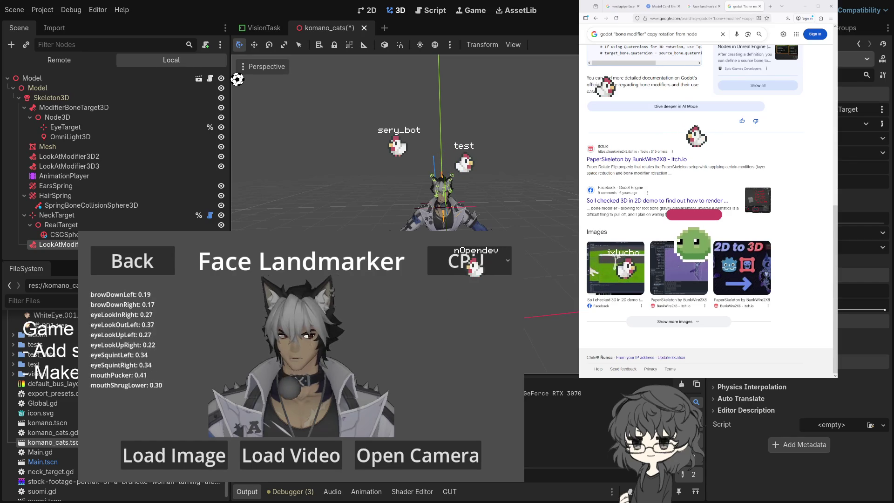
Collapse the HairSpring node and save the komano_cats scene
left_click(25, 195)
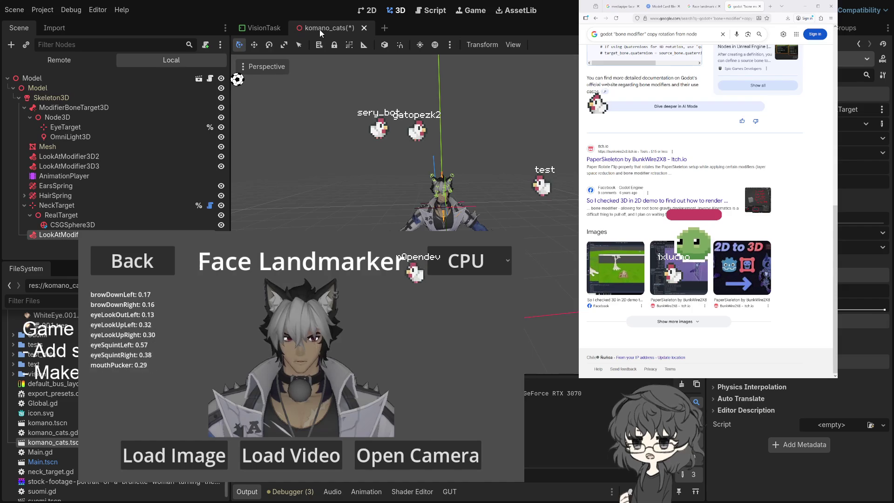
key("ctrl+s")
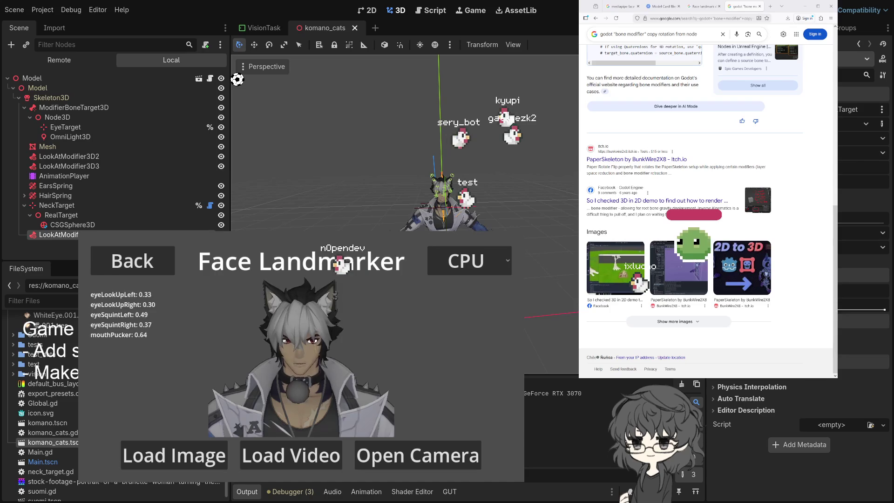
Back in komano_cats, select Skeleton3D and open the Model's komano_cats.gd script
left_click(270, 24)
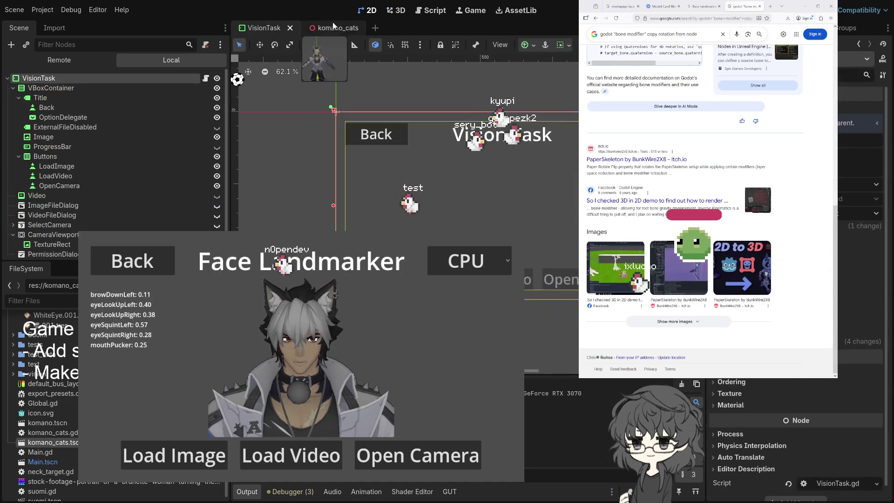
left_click(326, 24)
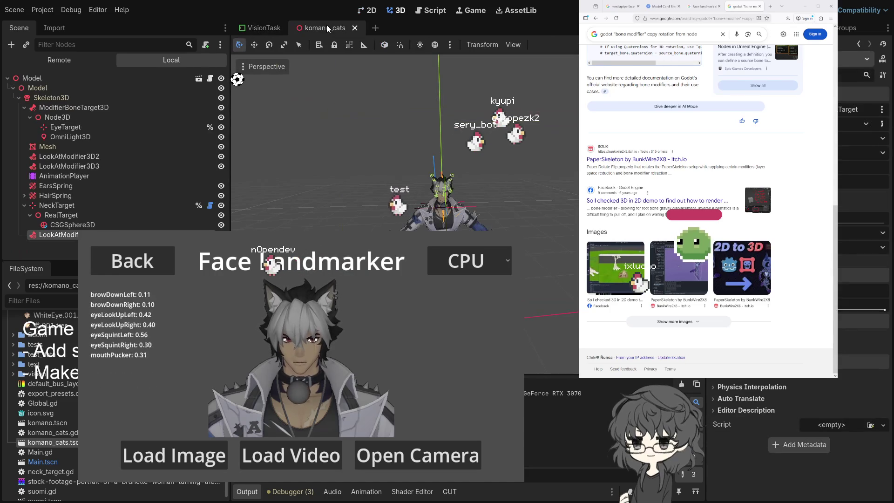
left_click(60, 97)
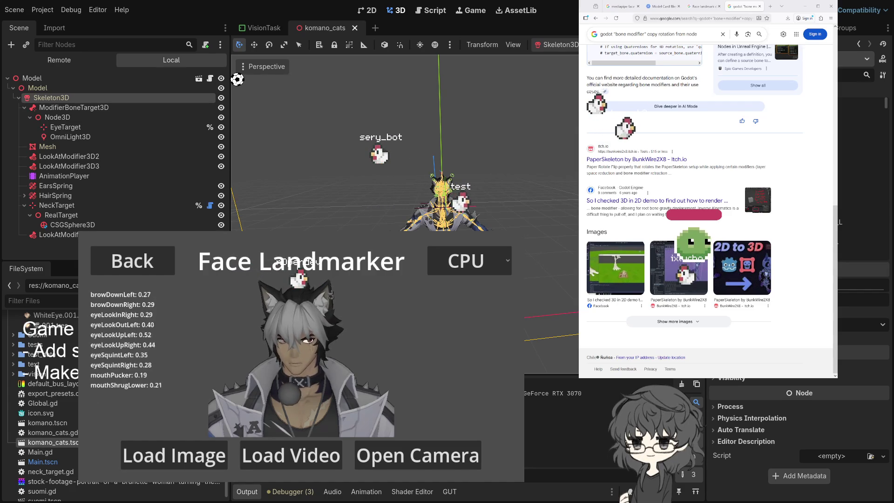
scroll(799, 428, "up", 1)
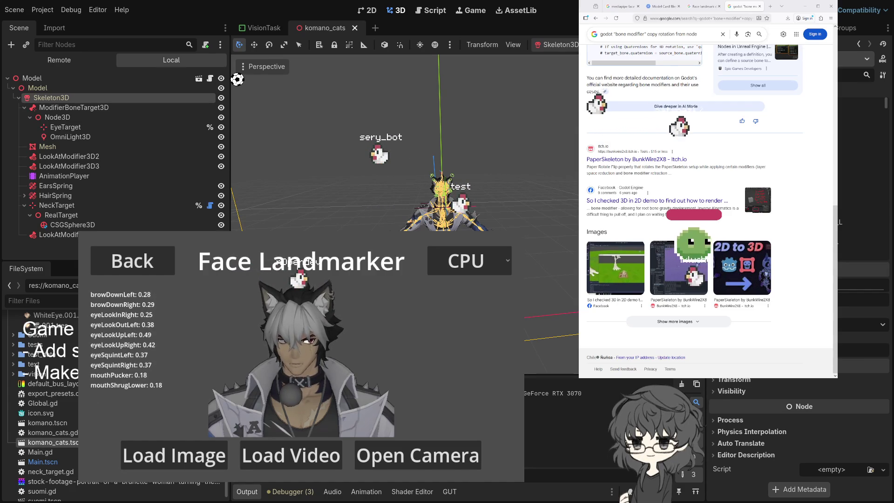
scroll(799, 429, "down", 1)
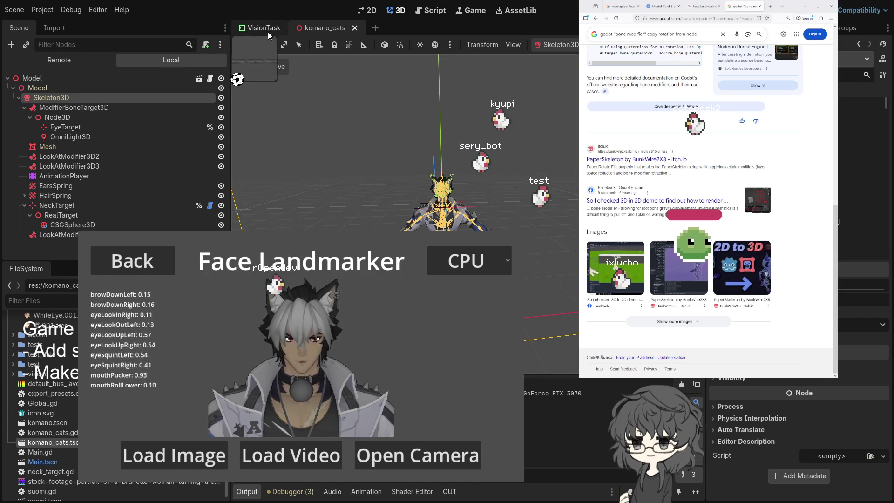
left_click(211, 78)
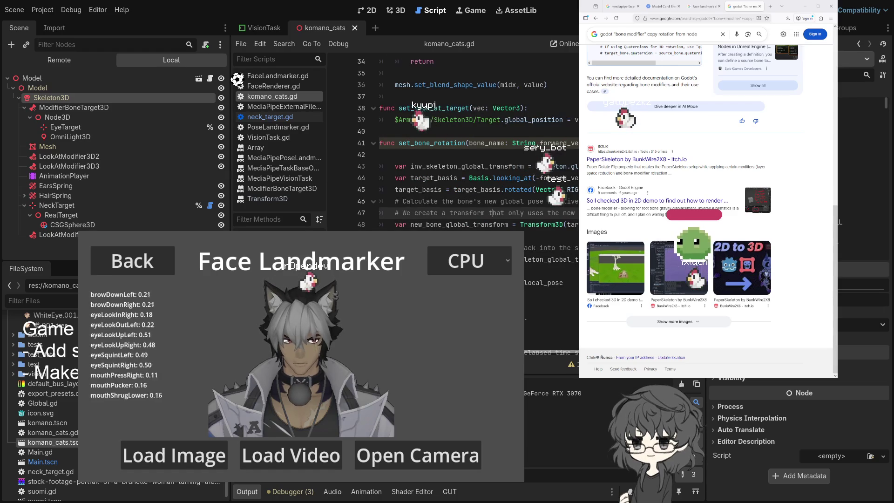
After the local pose calculation, write a NeckTarget transform line assigning new_bone_local_pose
left_click(549, 282)
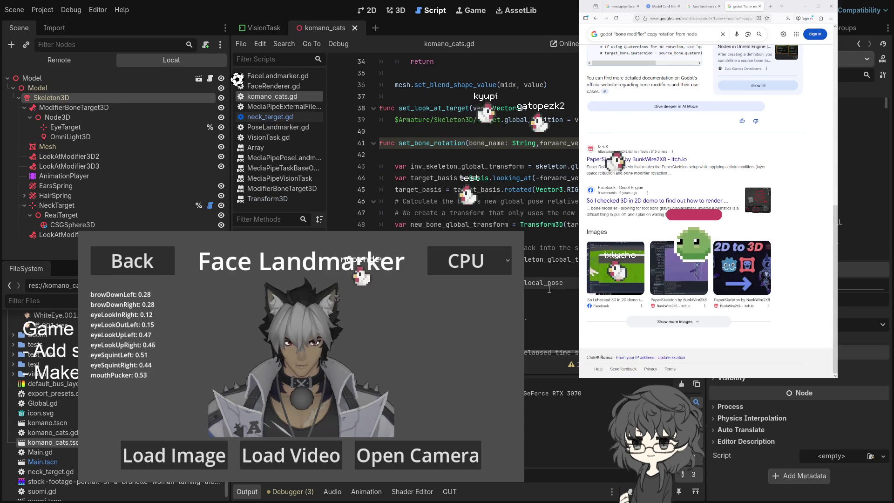
type("b")
key("Escape")
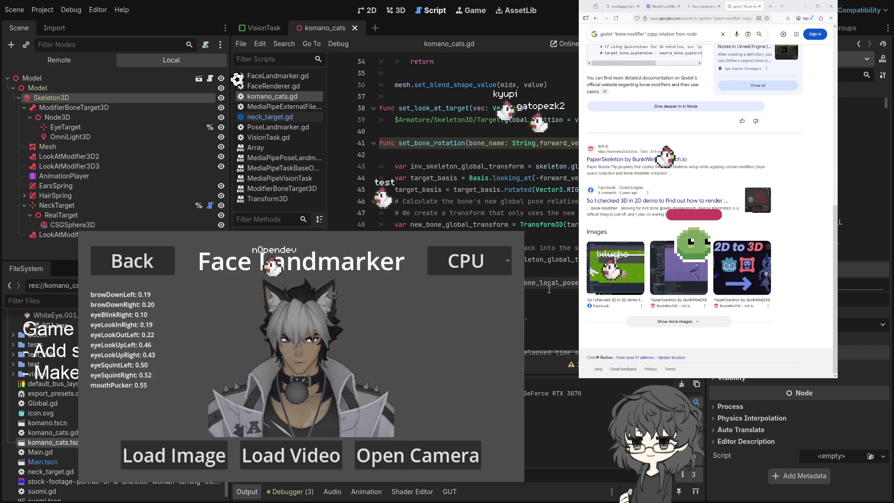
type("et.")
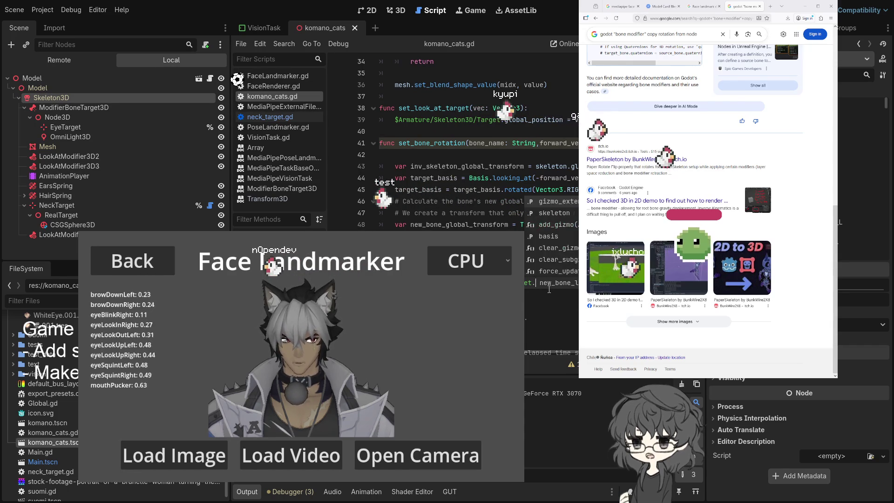
type("interpo")
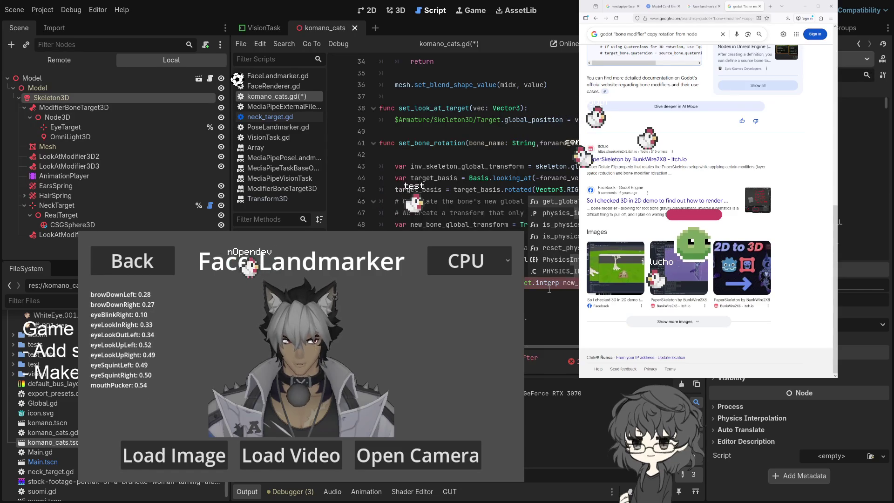
type("late")
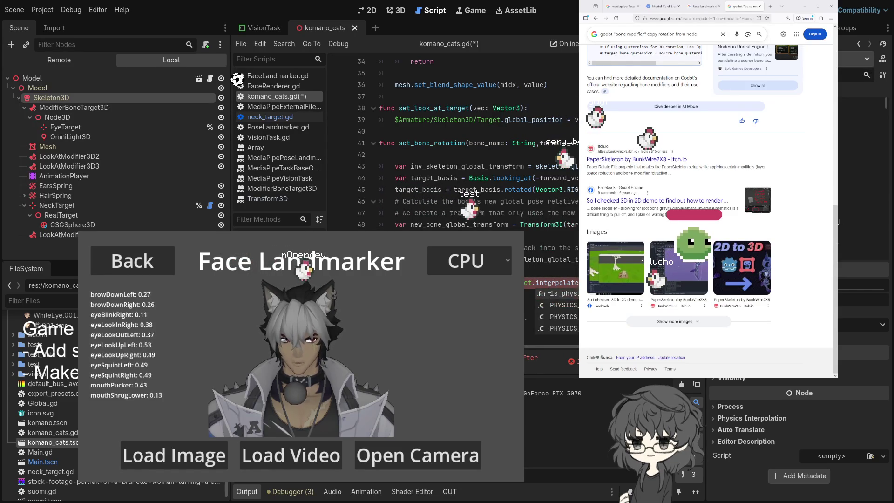
key("Escape")
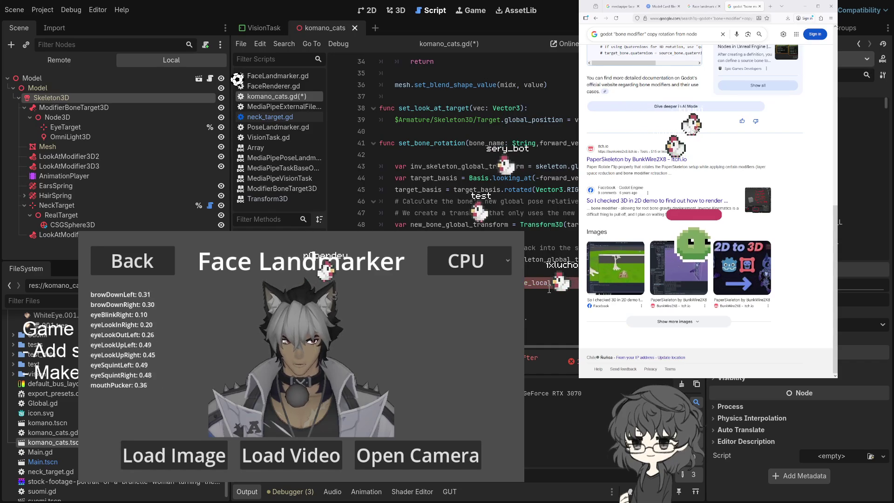
key("ctrl+BackSpace")
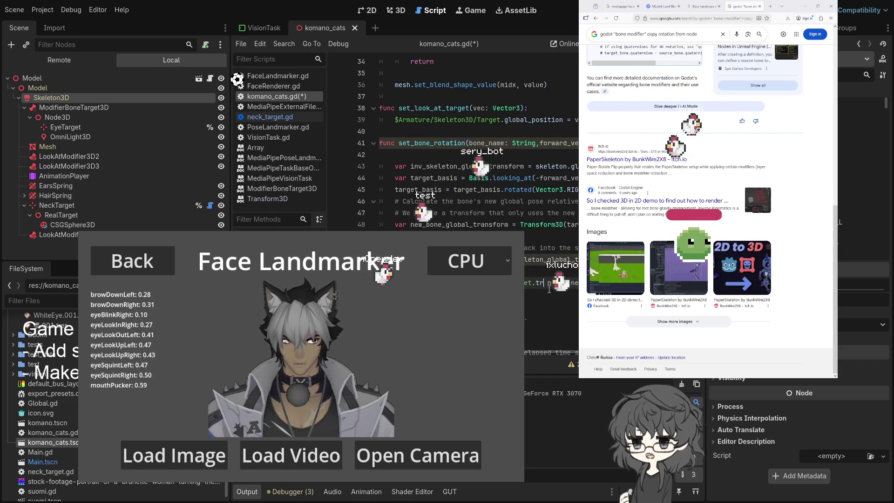
type("an")
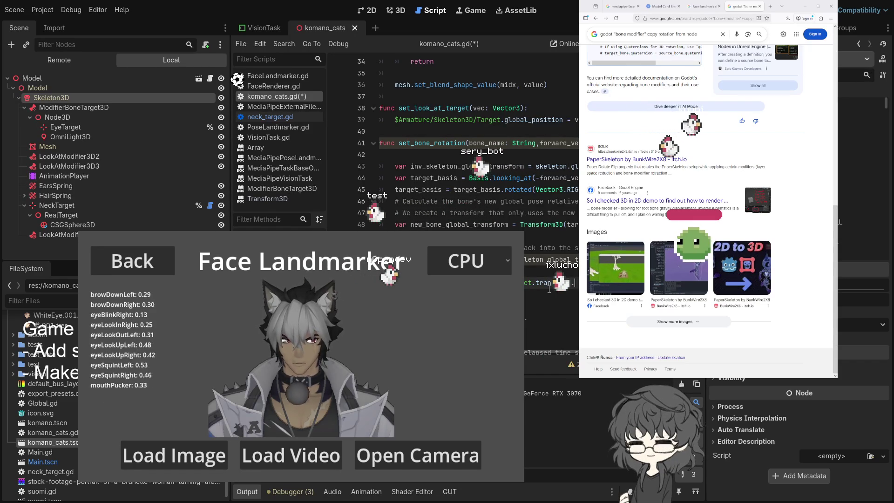
type("sform.")
key("ctrl+BackSpace")
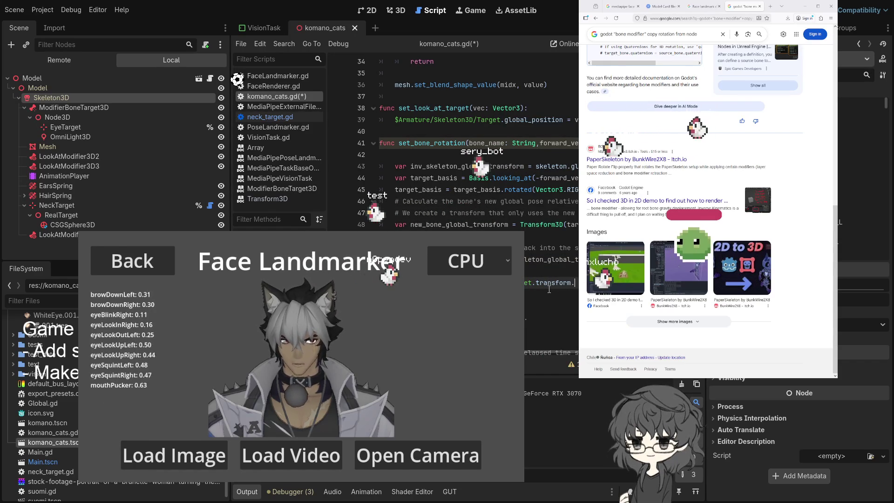
type("new_bone_l")
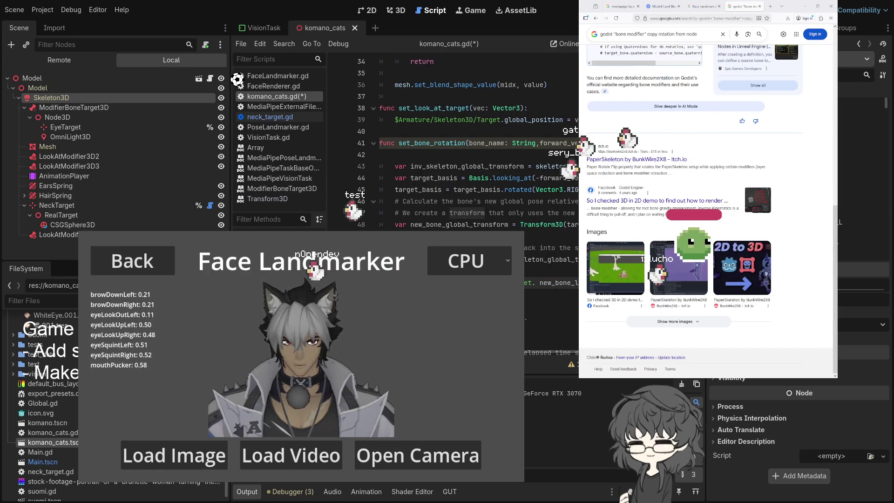
type("ocal_po")
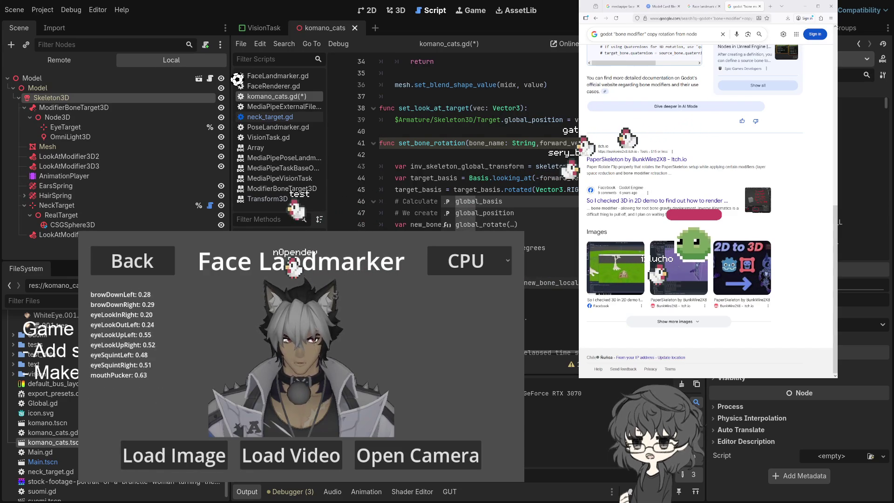
key("Escape")
key("ctrl+z")
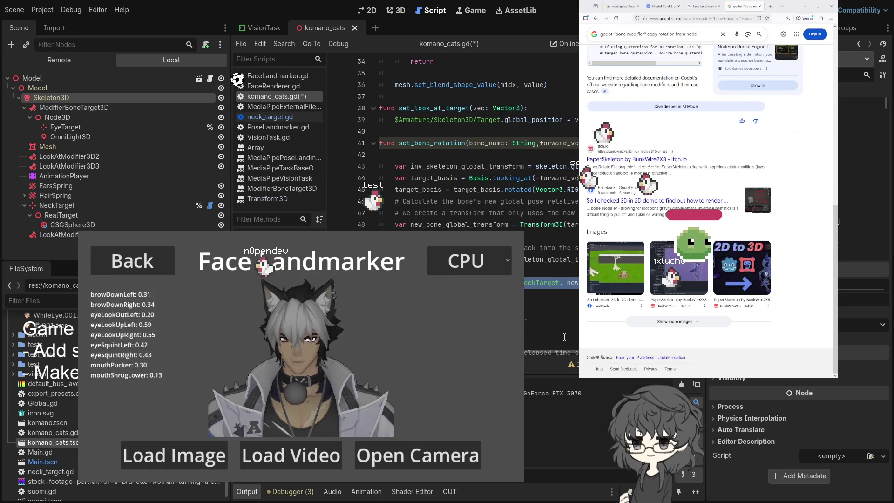
Inspect the new_bone_global_transform variable and its uses around line 51
double_click(437, 218)
double_click(451, 224)
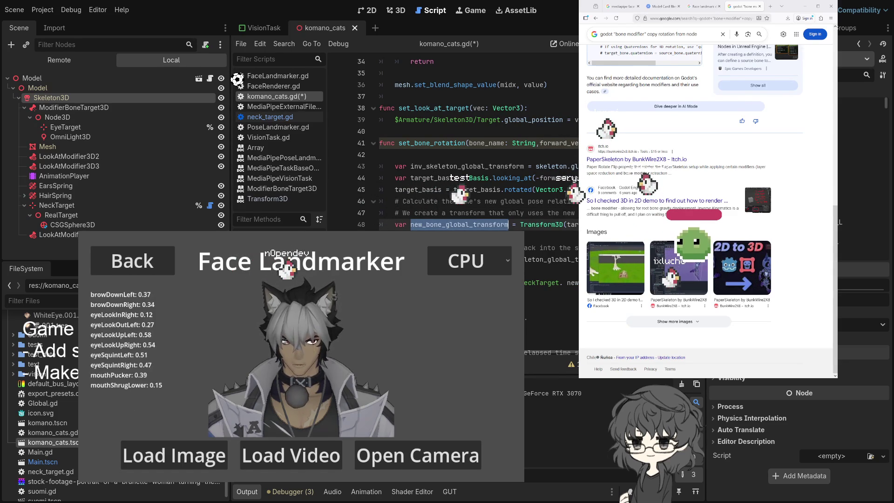
left_click(549, 259)
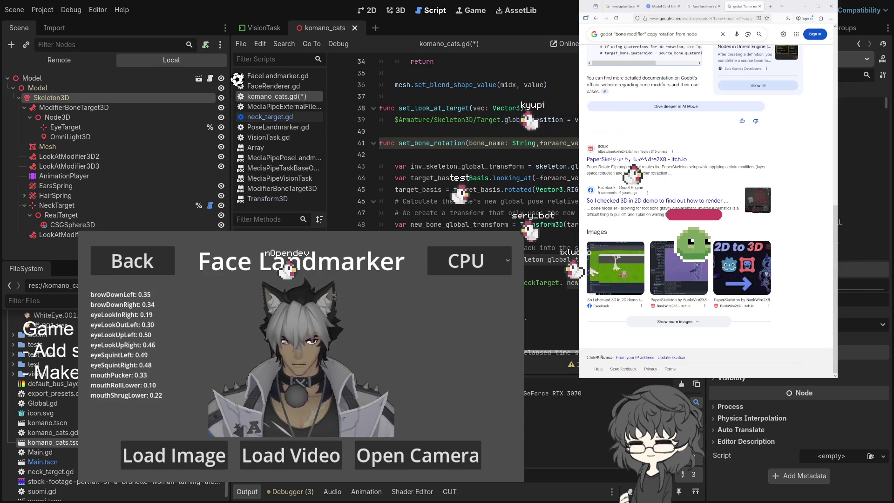
scroll(537, 353, "right", 5)
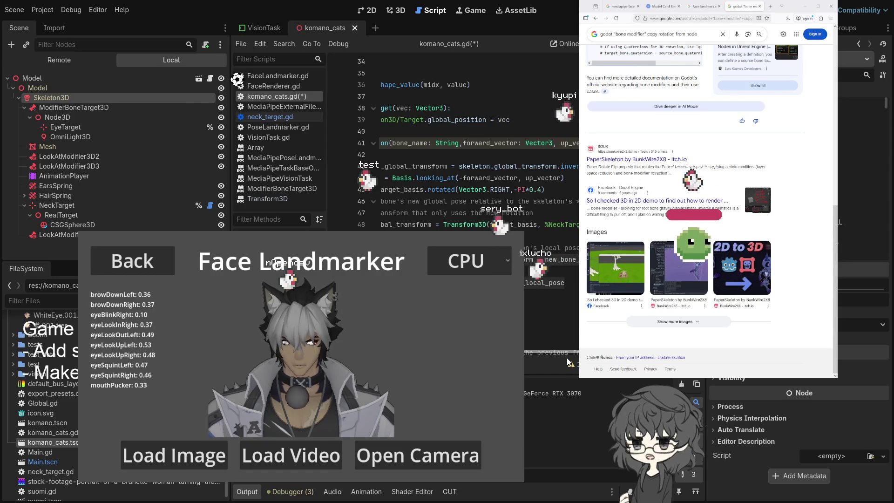
scroll(528, 356, "left", 5)
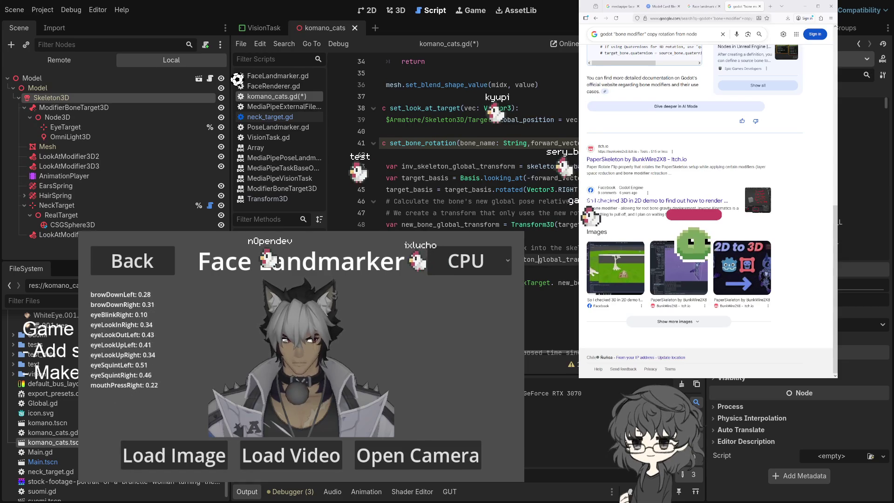
key("ctrl+d")
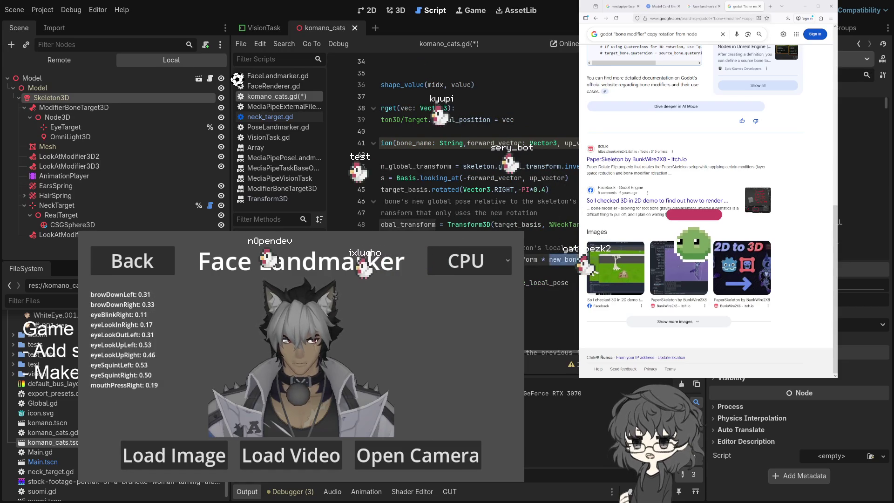
left_click(538, 259)
scroll(457, 163, "left", 3)
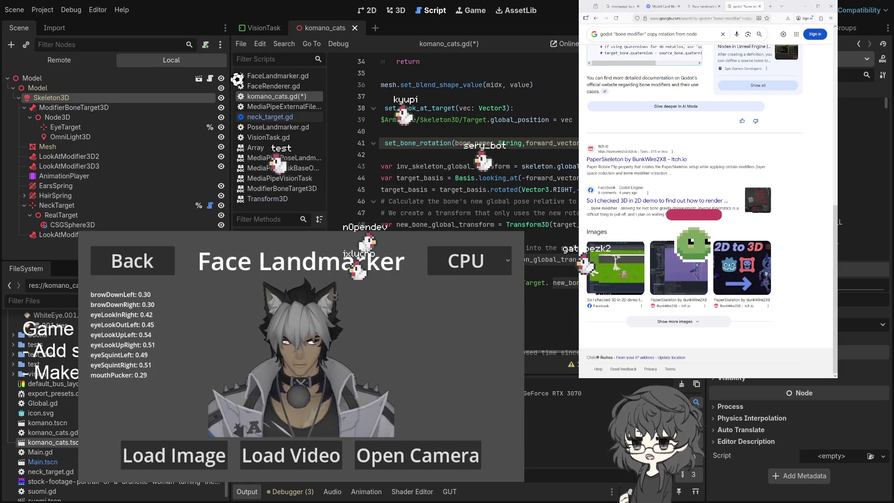
Replace the word after NeckTarget with transform.int and open the Node3D reference for transform
double_click(564, 283)
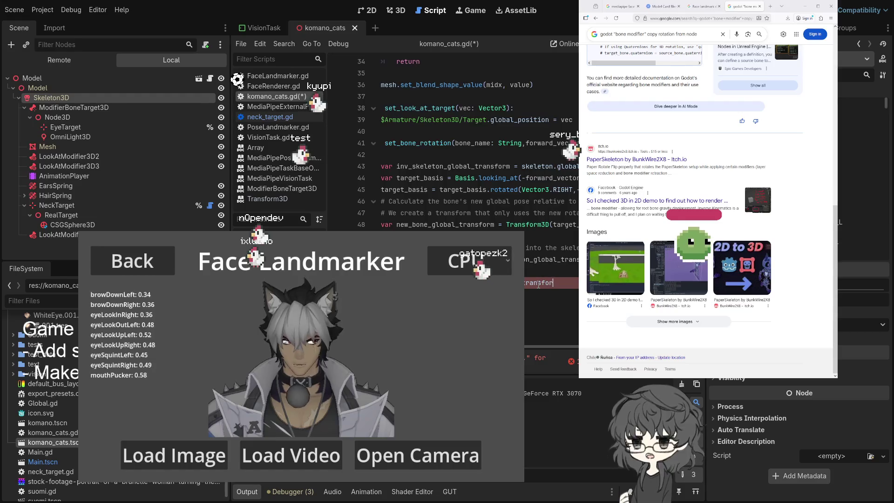
type("transform.")
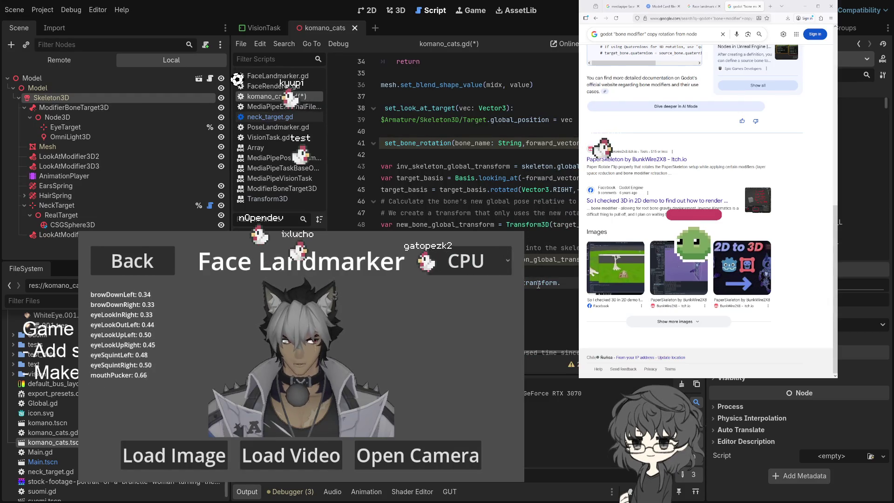
type("inter")
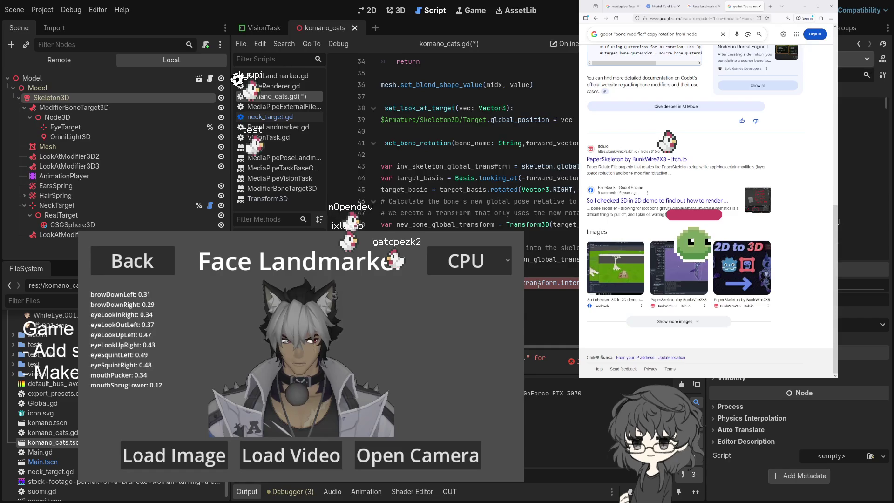
left_click(419, 143)
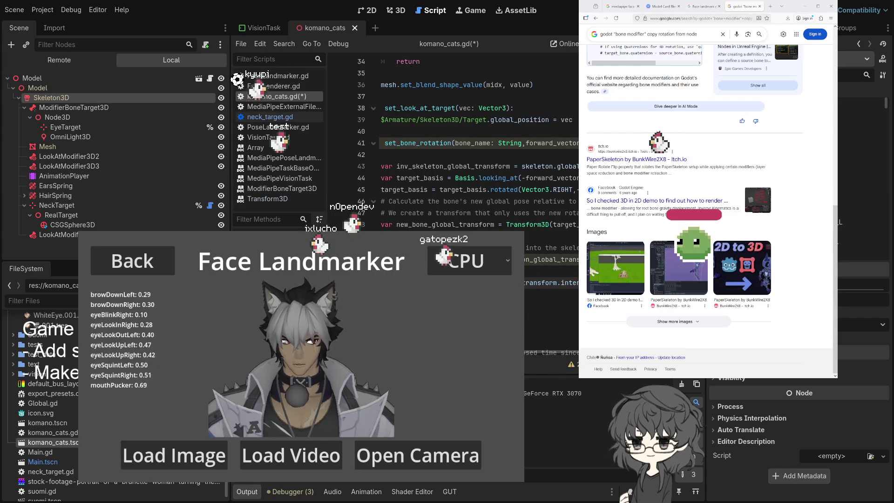
left_click(538, 283, "ctrl")
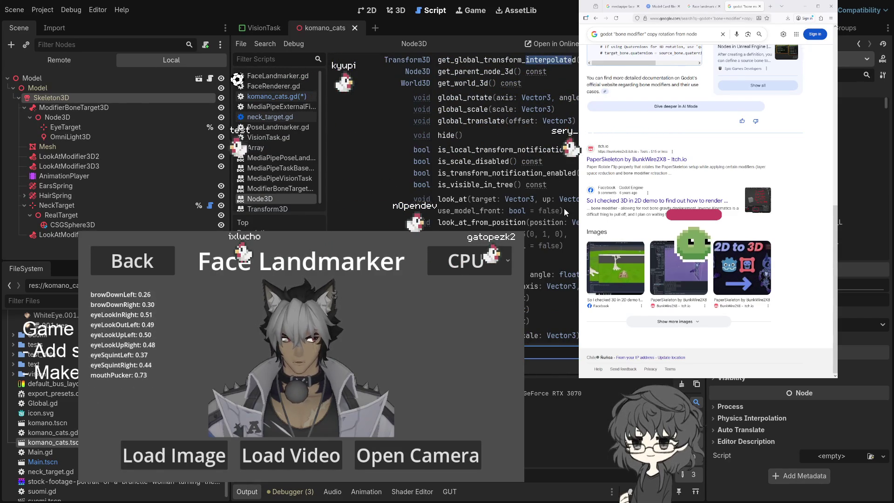
Check the next 'interpolated' match in the Node3D docs, then reopen komano_cats.gd in the komano_cats scene
key("Return")
key("Return")
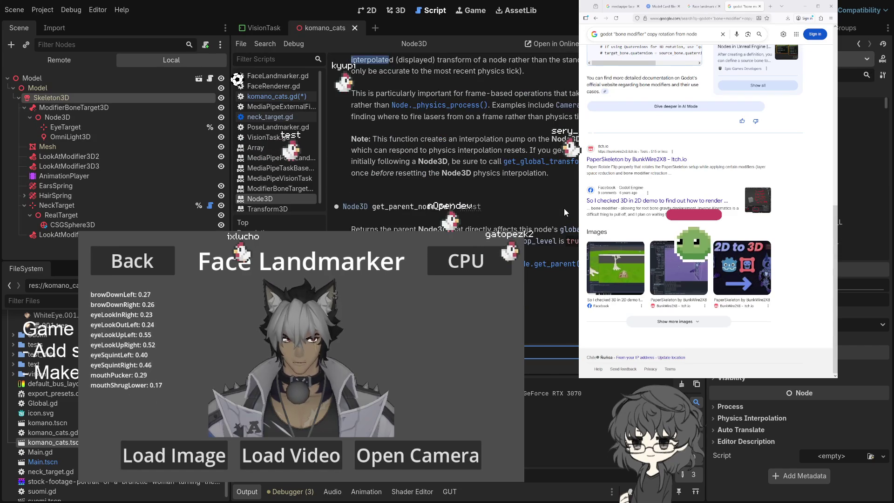
scroll(563, 208, "down", 3)
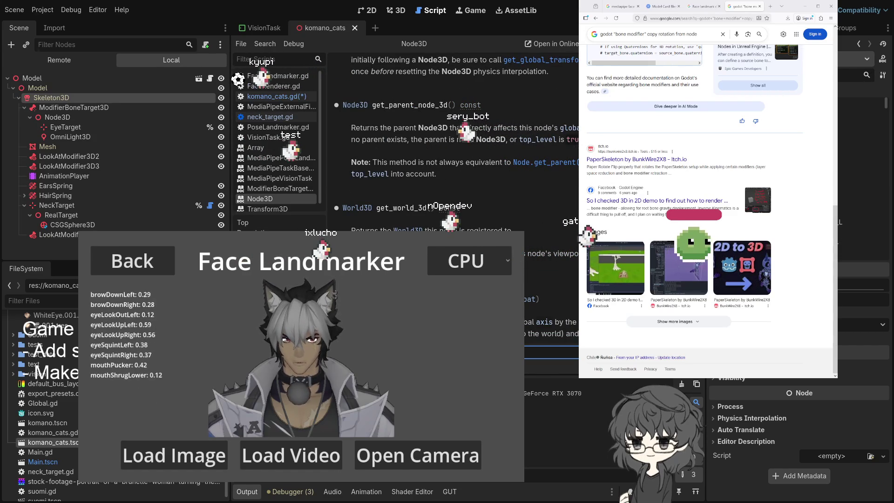
left_click(257, 29)
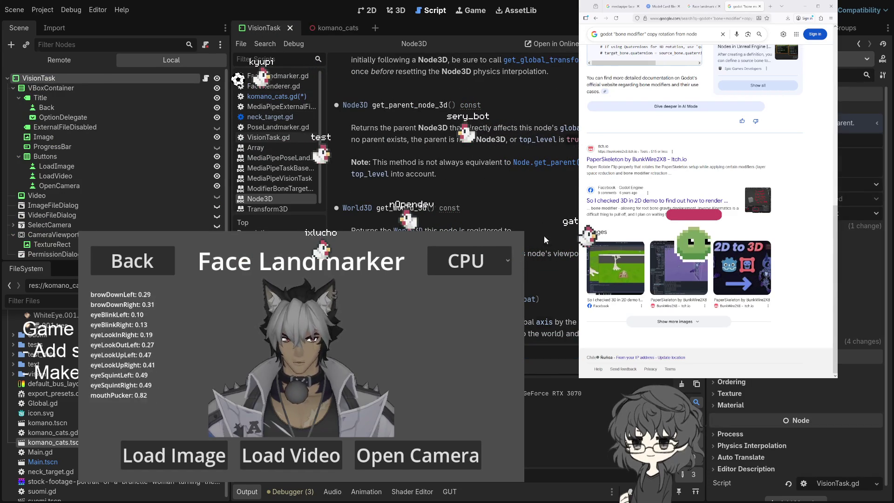
left_click(337, 27)
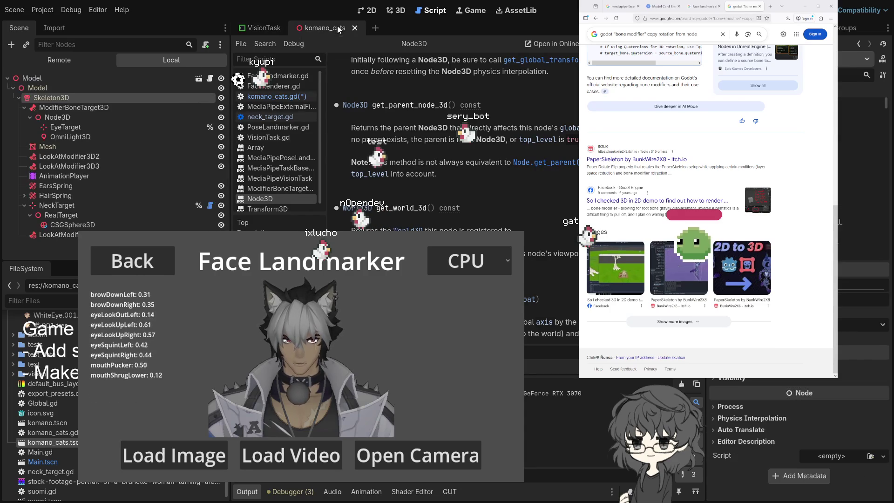
key("ctrl+Tab")
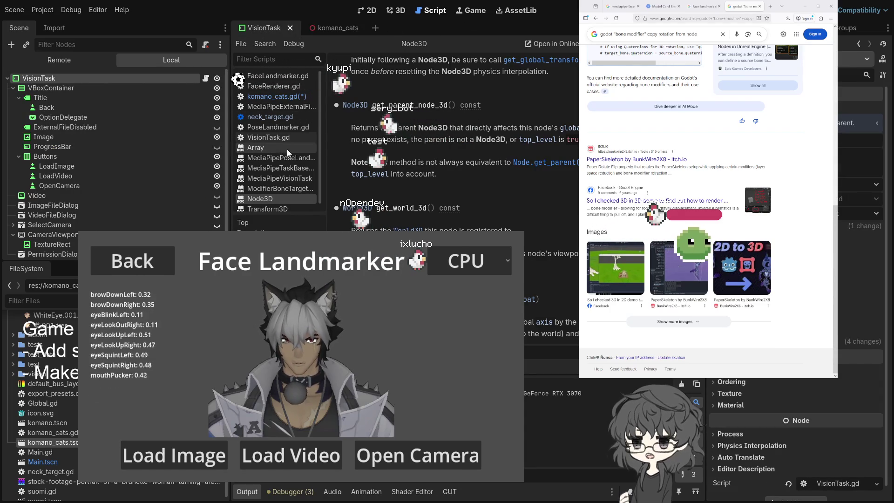
left_click(325, 27)
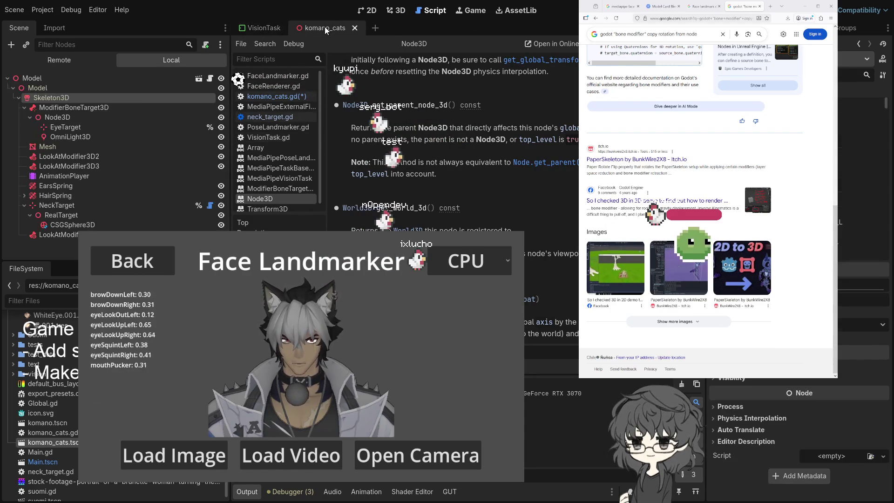
left_click(280, 96)
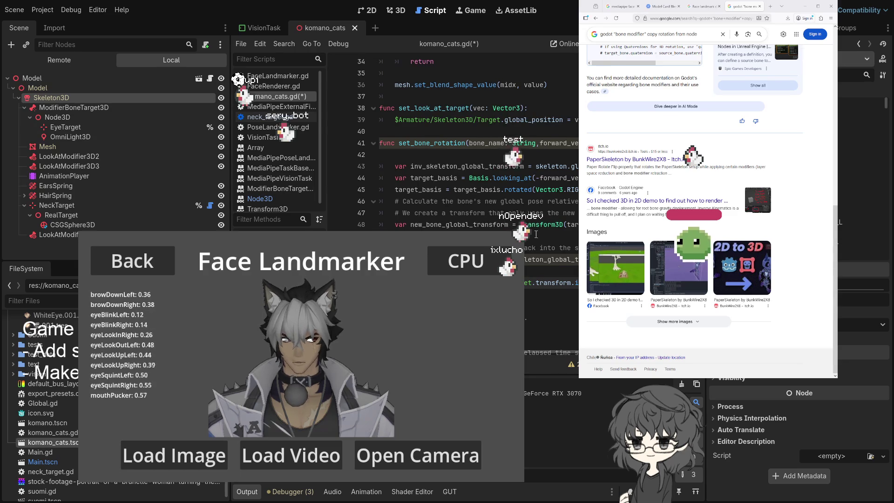
Review the set_bone_rotation code around line 45 and save komano_cats.gd
left_click(507, 188)
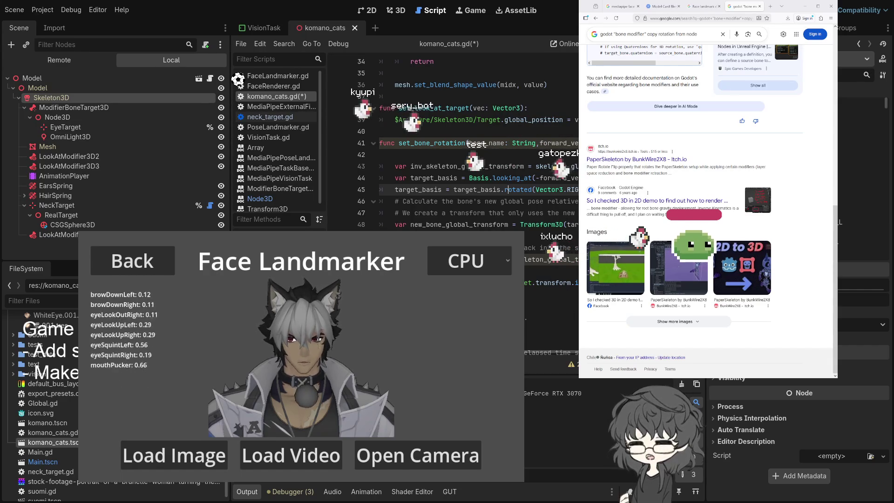
left_click(556, 282)
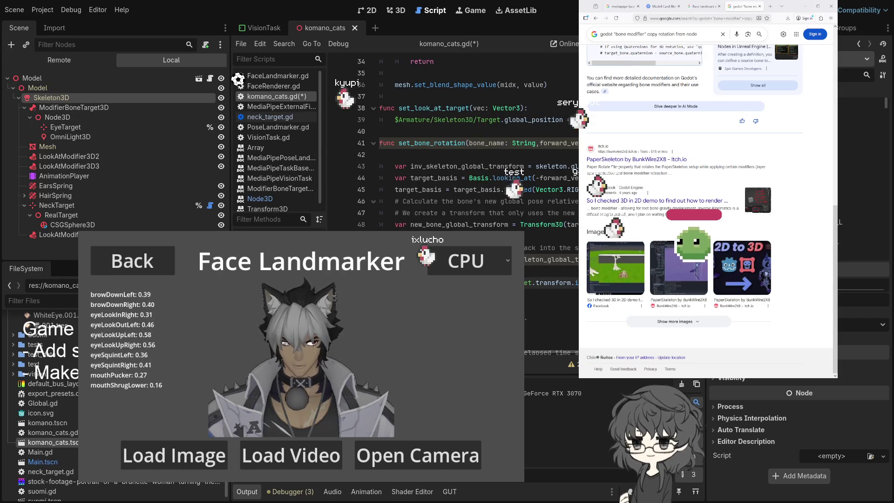
scroll(466, 149, "right", 3)
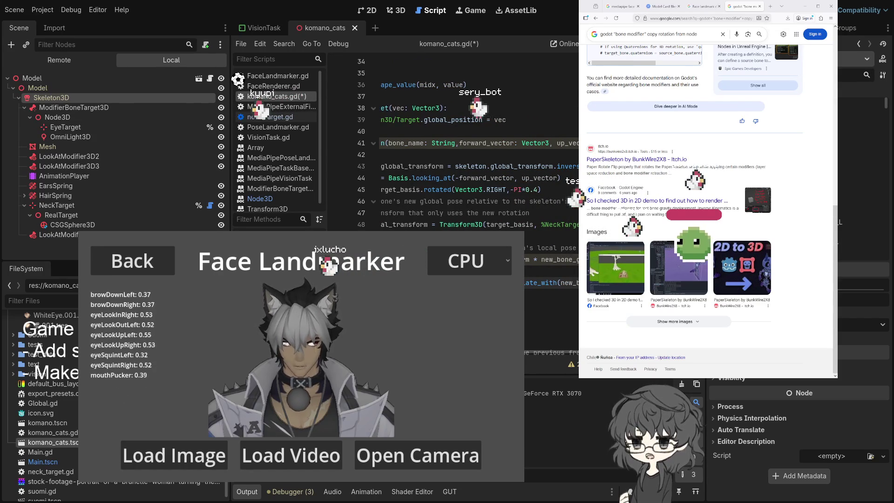
scroll(466, 149, "right", 1)
key("ctrl+s")
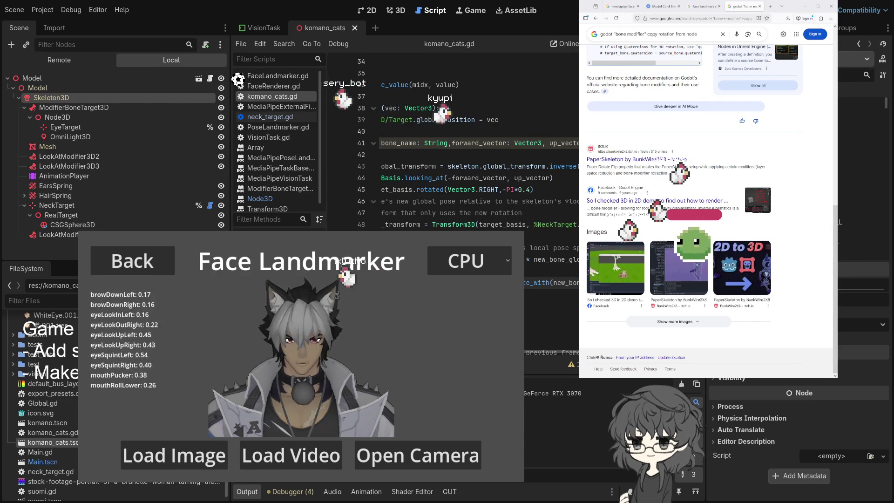
Try set_bone_pose_rotation through autocomplete, then place the cursor at the top of set_bone_rotation on line 42
scroll(456, 149, "left", 3)
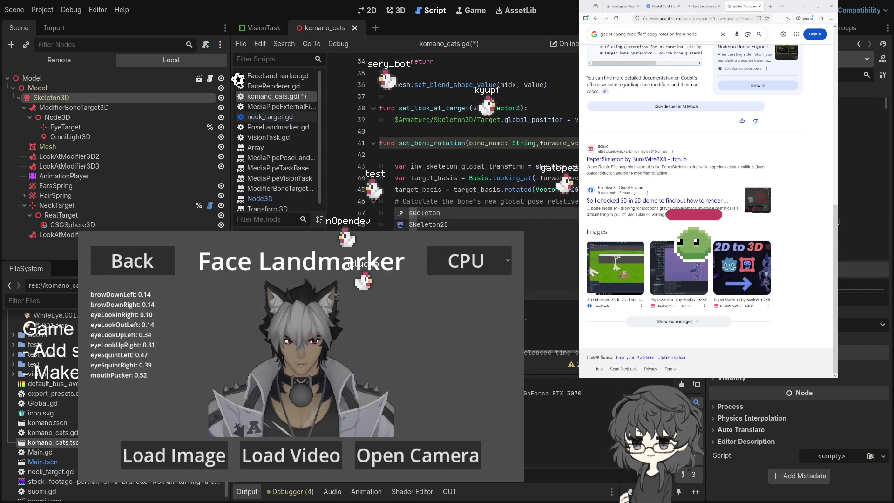
type("set_bone_pose")
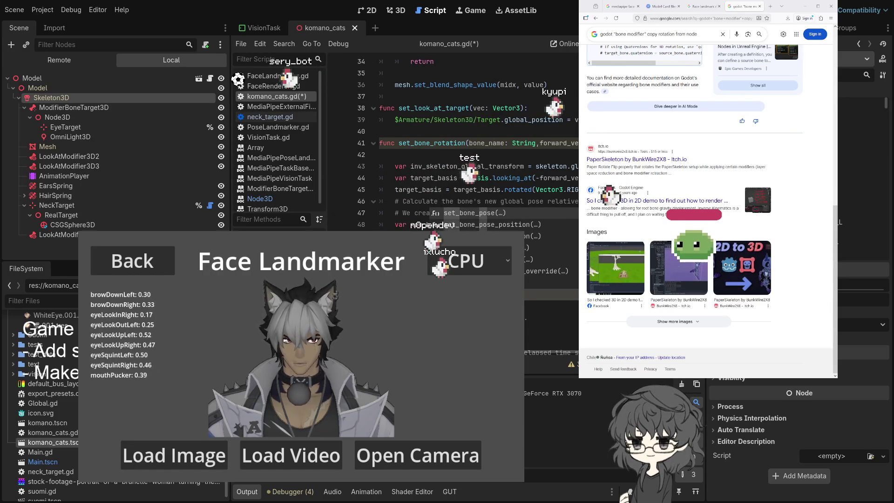
key("BackSpace")
key("BackSpace")
key("BackSpace")
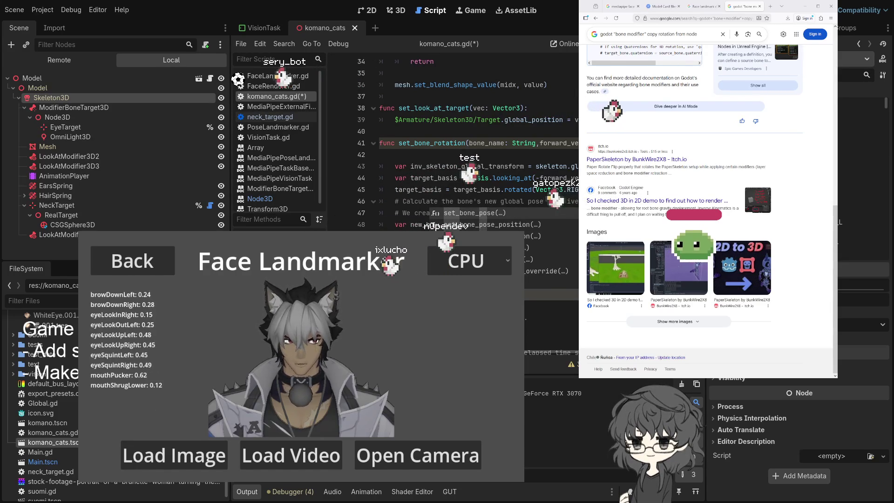
type("pose")
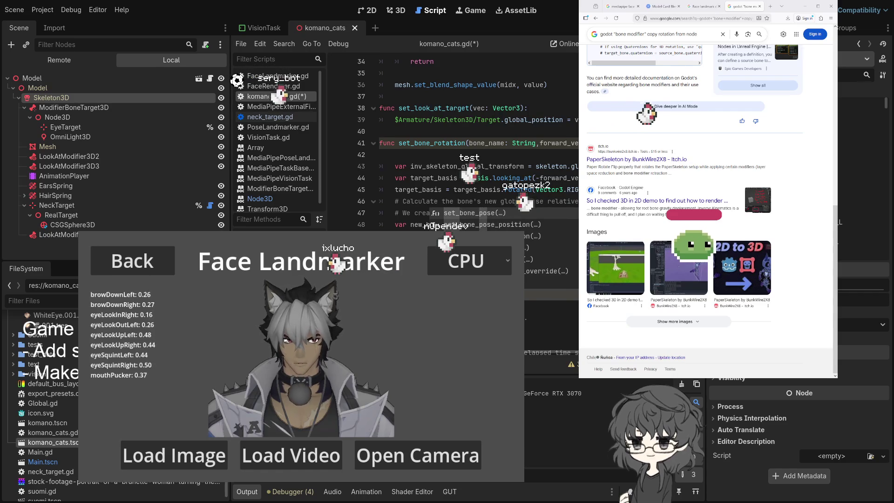
type("_r")
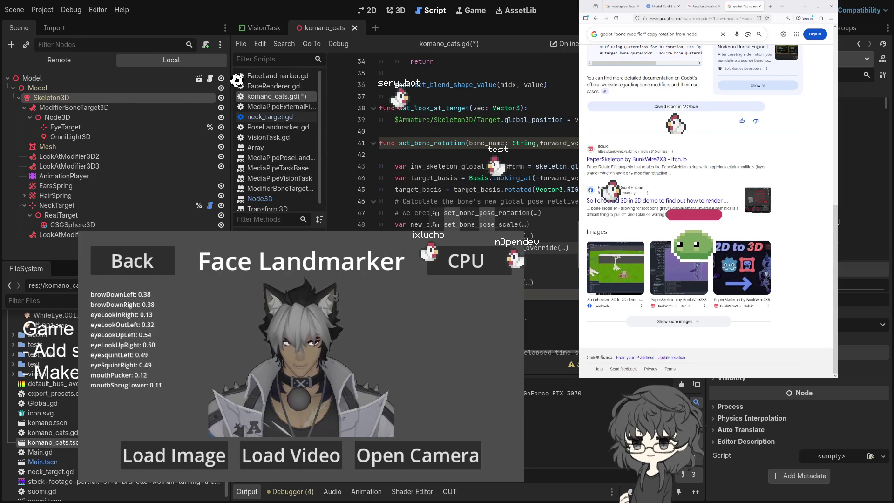
key("Escape")
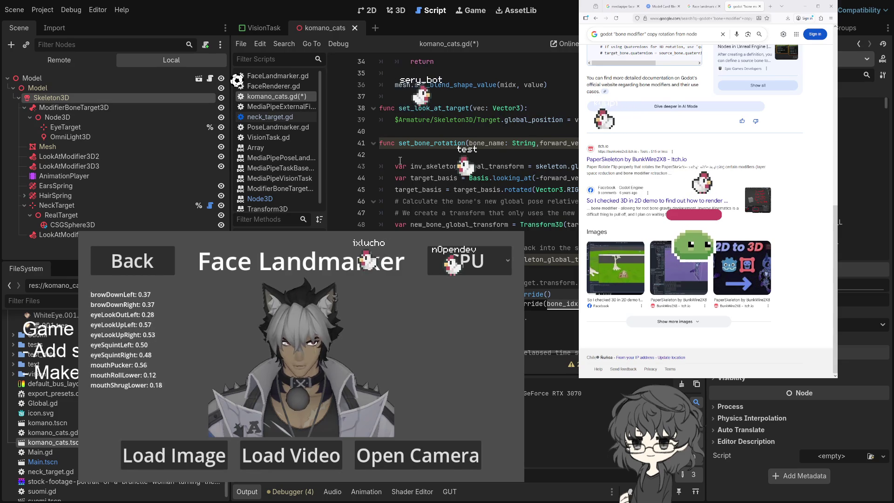
left_click(447, 155)
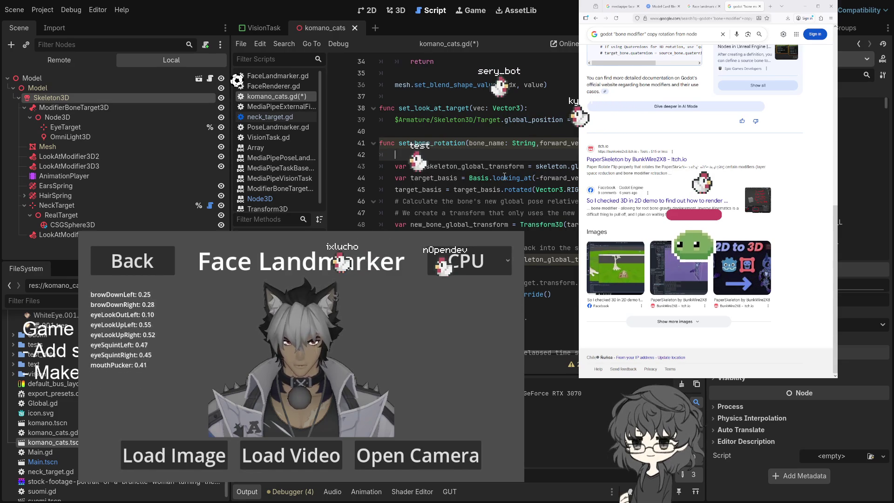
Add 'var bone_idx = skeleton.find_bone(bone_name)' as the opening line of set_bone_rotation
type("var bone_idx")
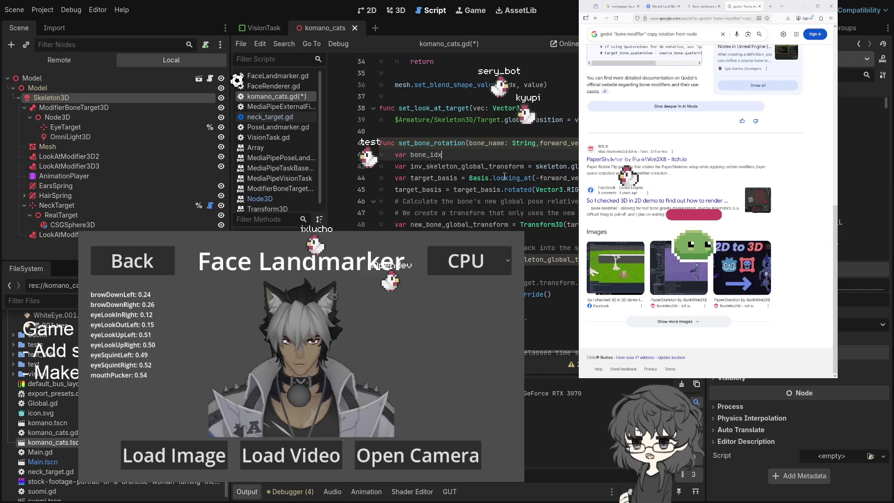
type(" = skeleton.")
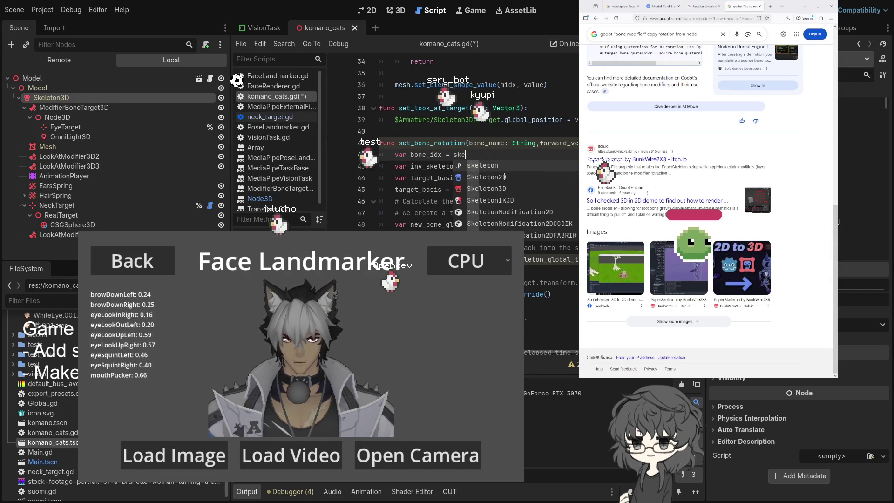
type("find")
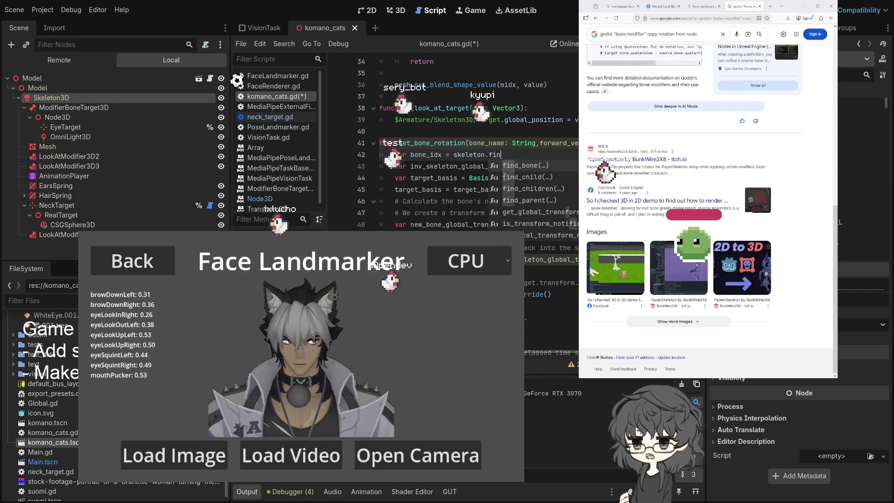
key("Return")
key("BackSpace")
type("bone(bone_name")
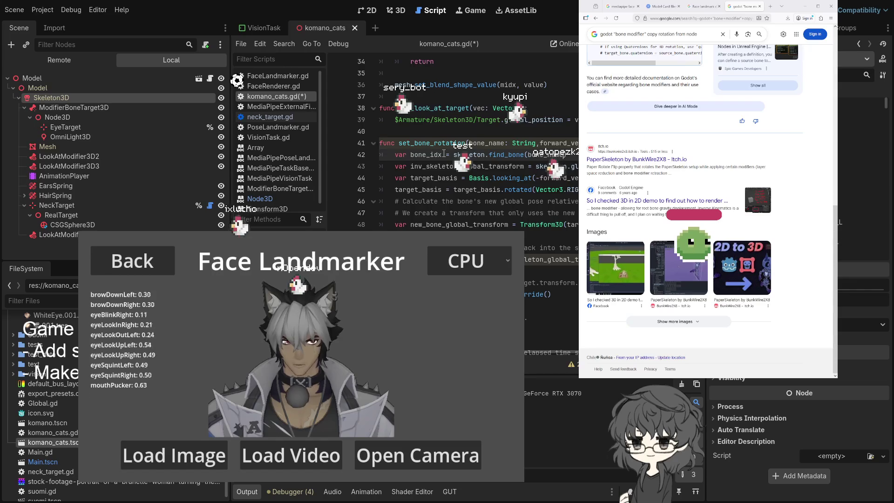
double_click(426, 155)
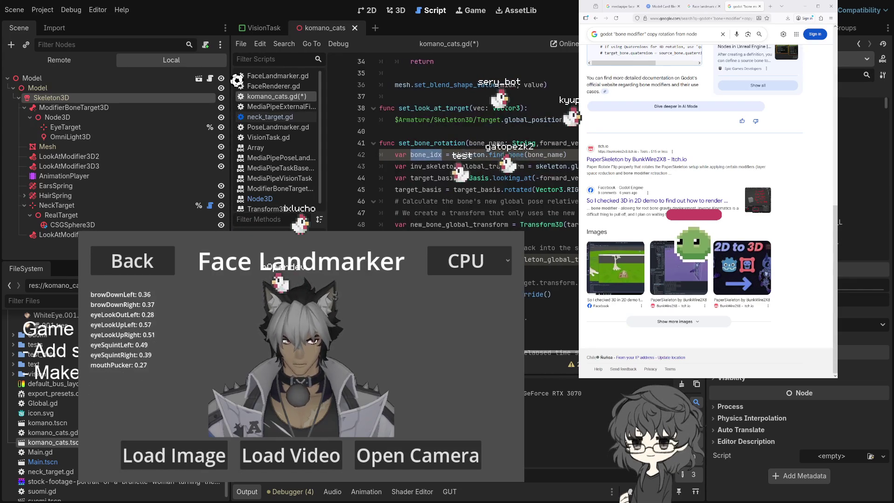
scroll(466, 153, "right", 2)
scroll(465, 154, "left", 2)
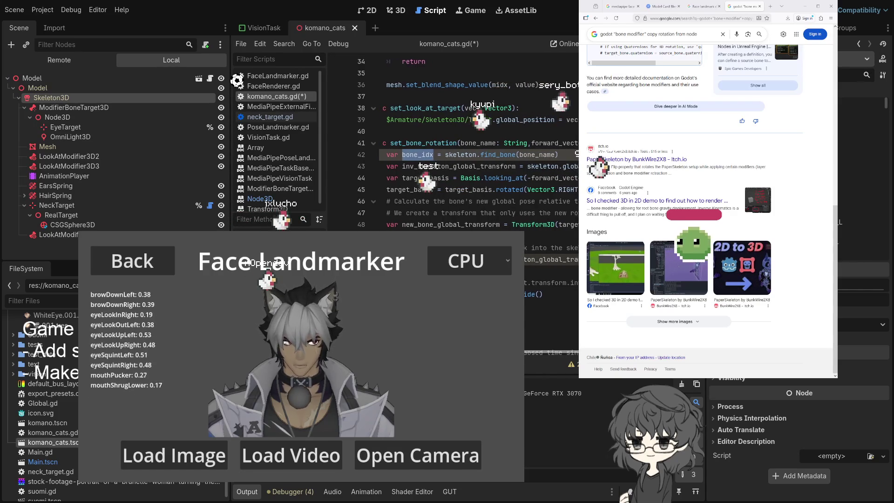
scroll(466, 154, "right", 2)
scroll(448, 193, "left", 3)
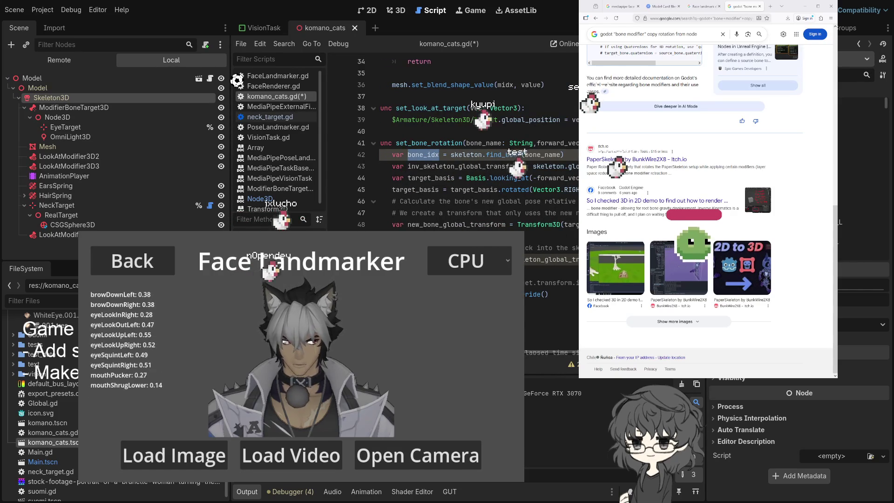
scroll(534, 350, "right", 5)
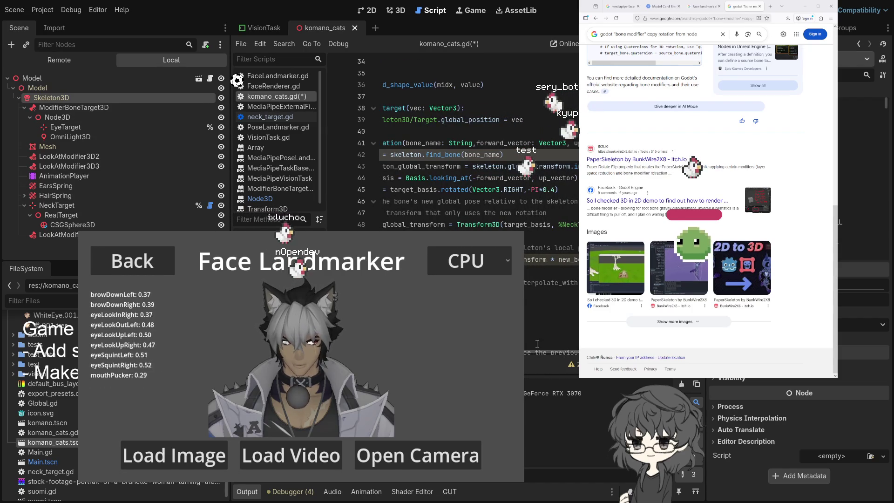
Replace %NeckTarget's global transform on line 48 with skeleton.get_bone_global_pose(...) and save the script
left_click_drag(576, 226, 563, 227)
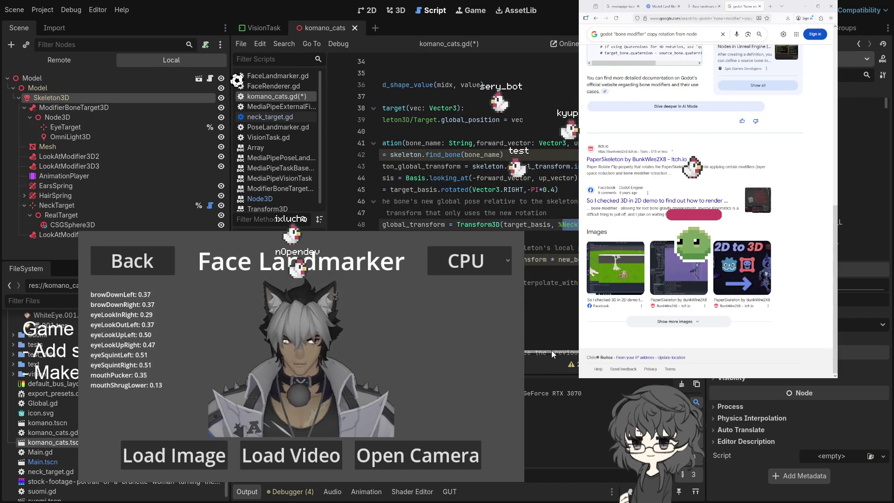
scroll(551, 350, "right", 3)
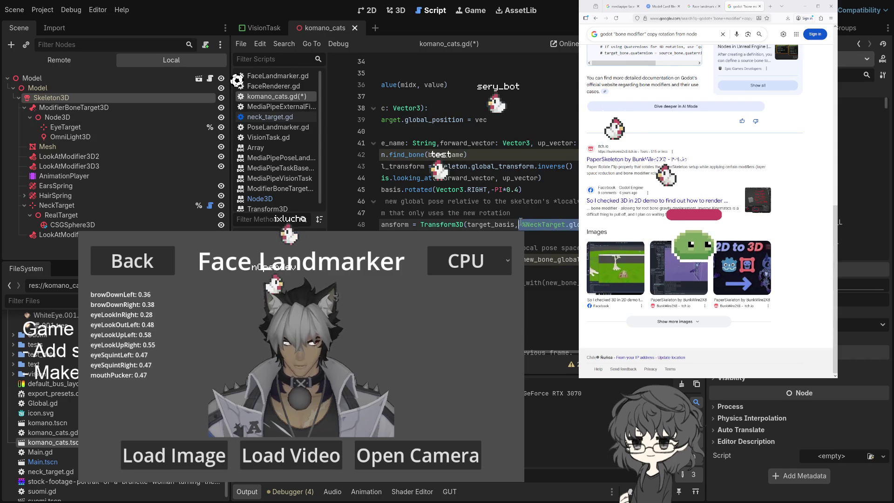
key("BackSpace")
type("eleton.g")
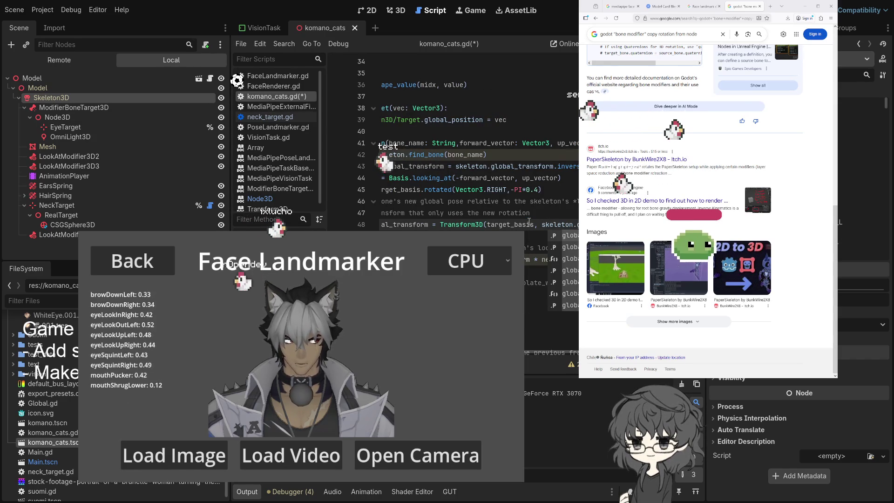
type("et")
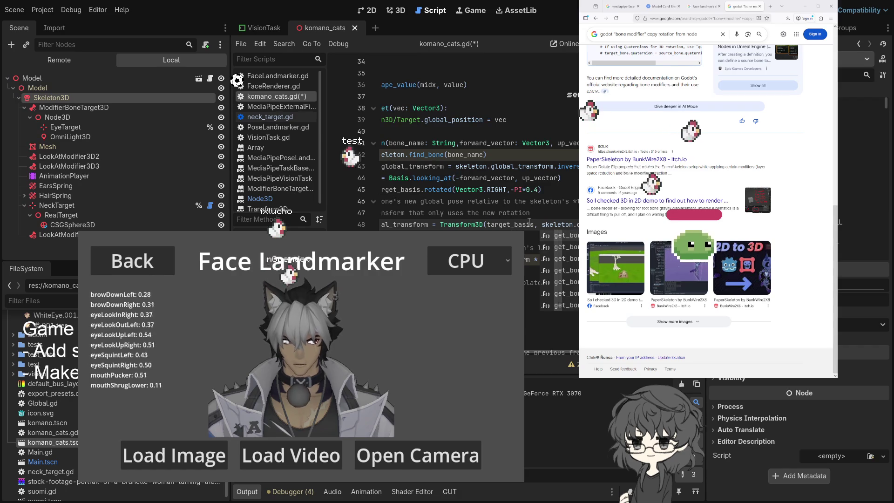
type("_g")
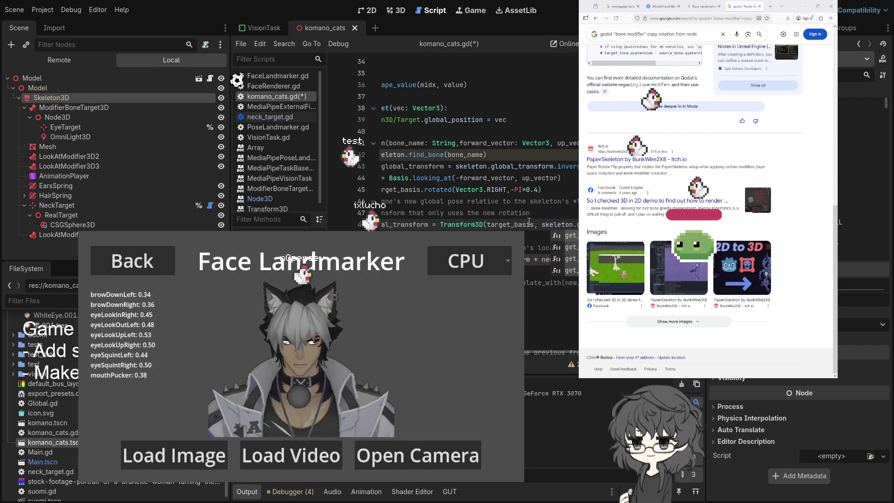
type("et_b")
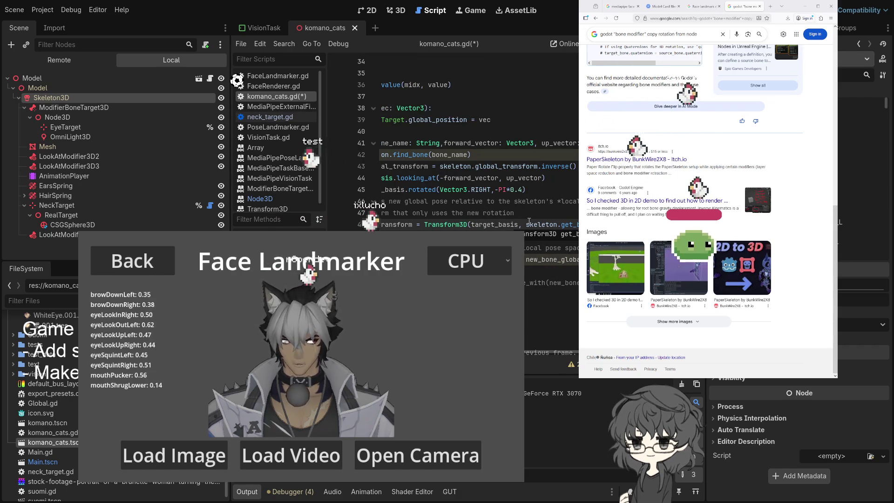
type("on")
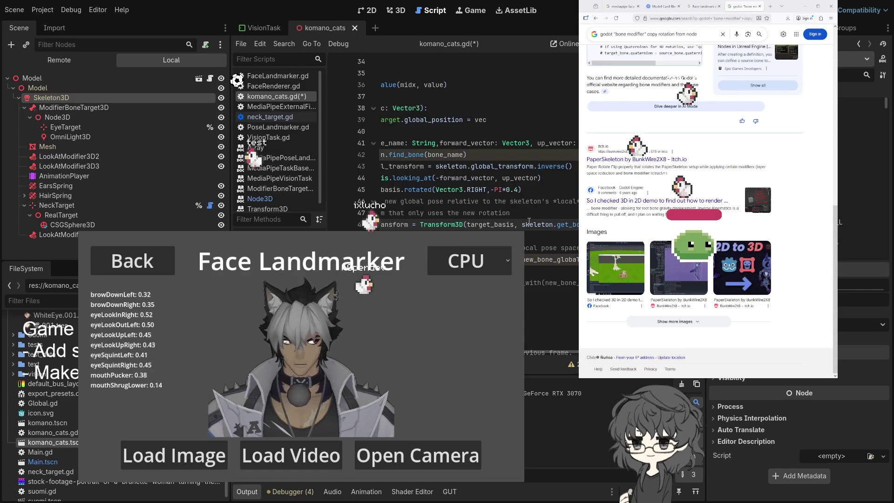
type("e_gl")
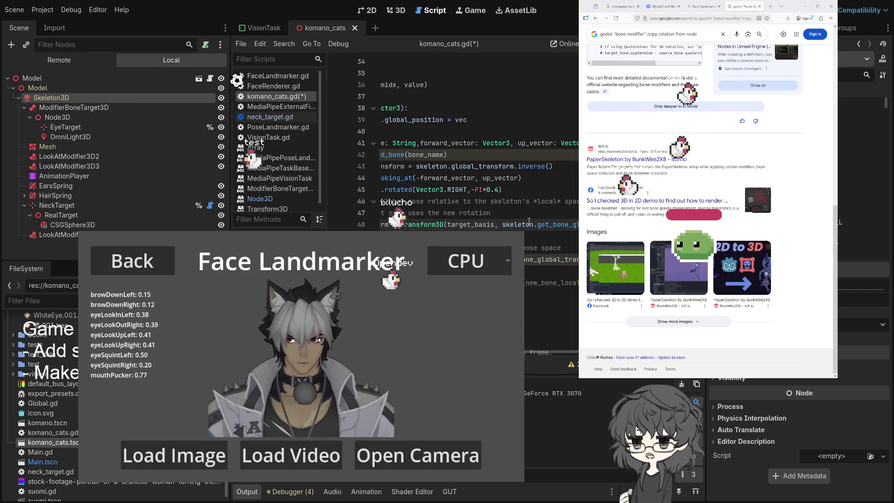
type("o")
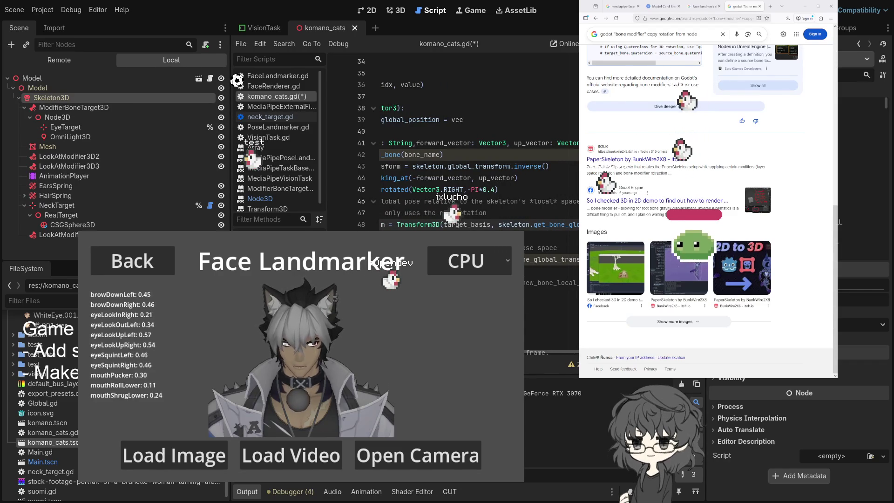
key("Return")
key("Home")
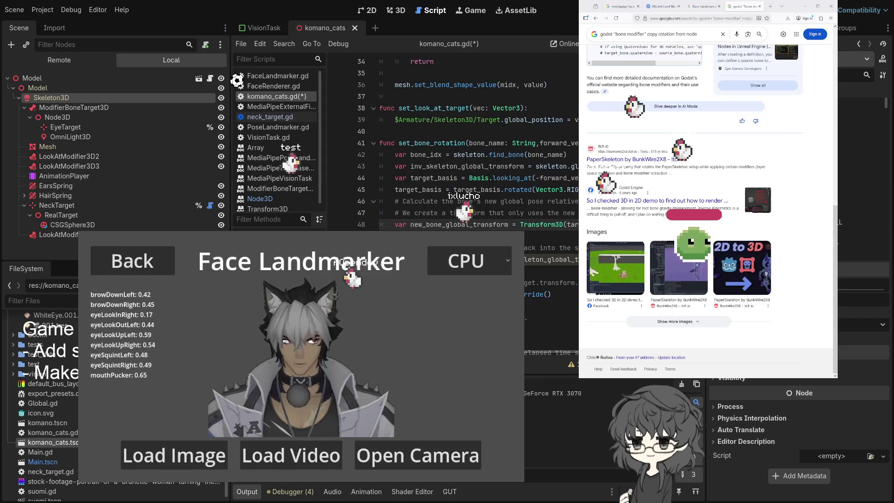
scroll(479, 140, "right", 5)
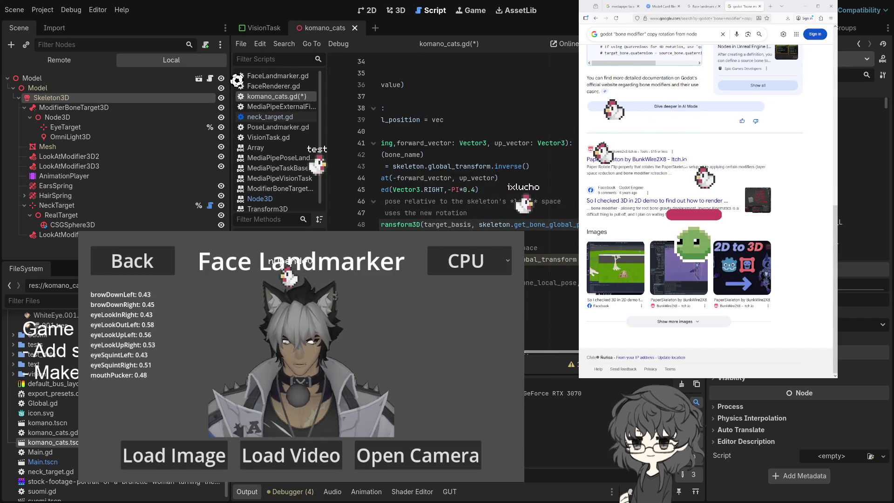
key("ctrl+s")
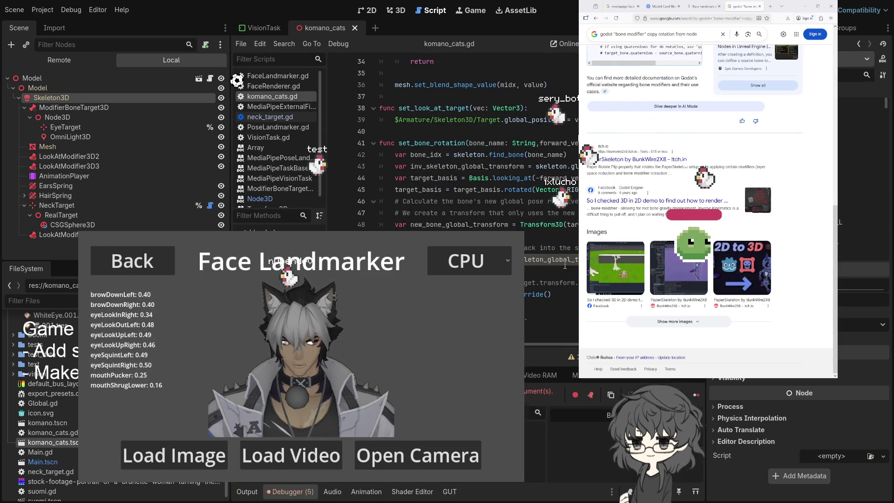
Pass bone_idx and new_bone_local_pose as arguments to the set_bone_global_pose_override call on line 53
left_click(530, 262)
scroll(530, 263, "down", 2)
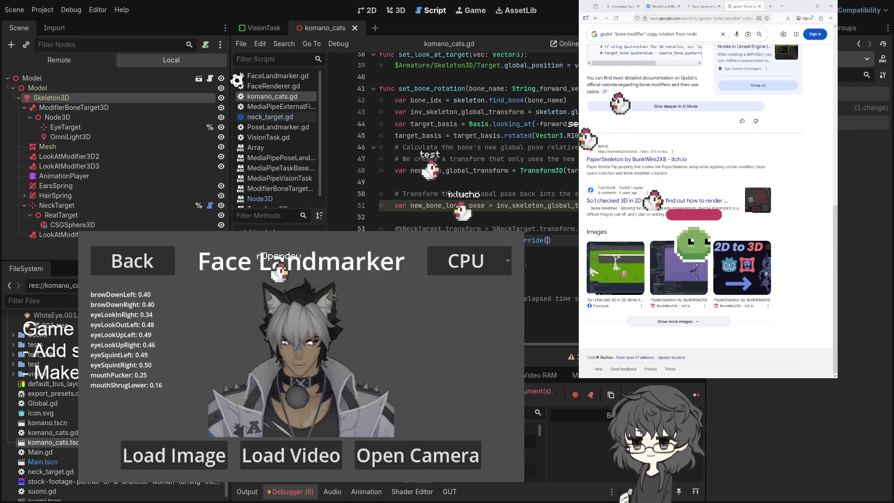
double_click(451, 205)
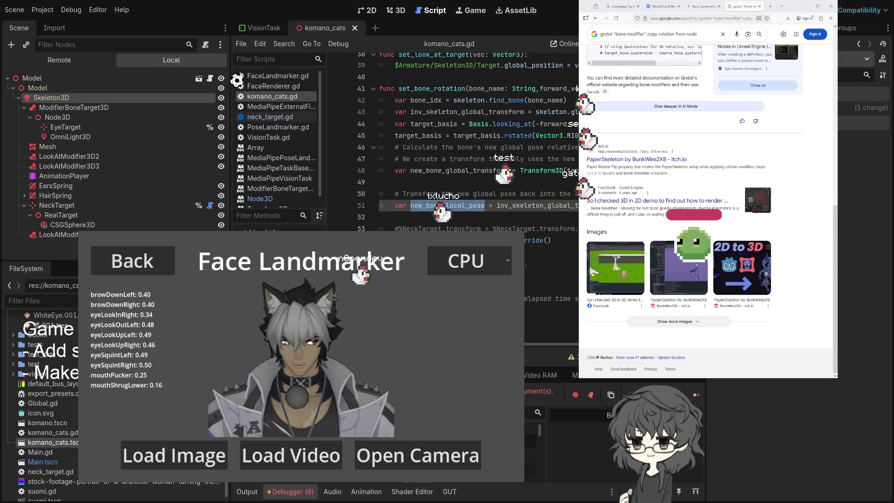
left_click(427, 205)
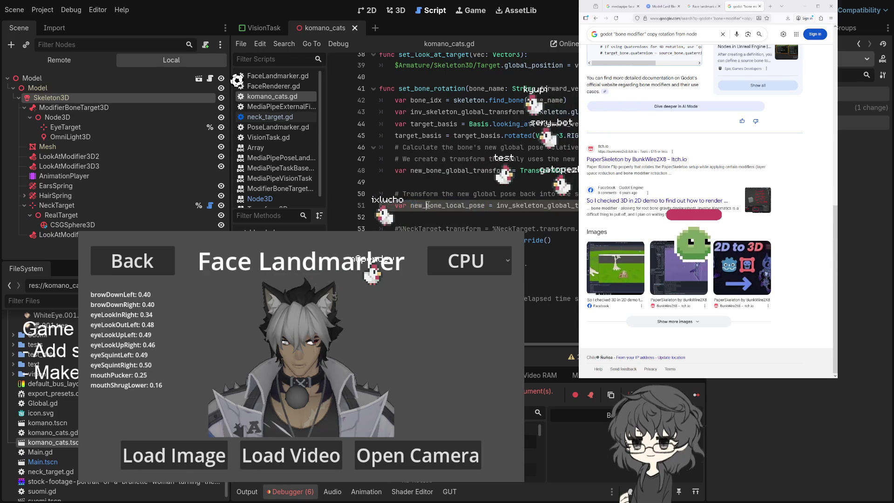
key("ctrl+v")
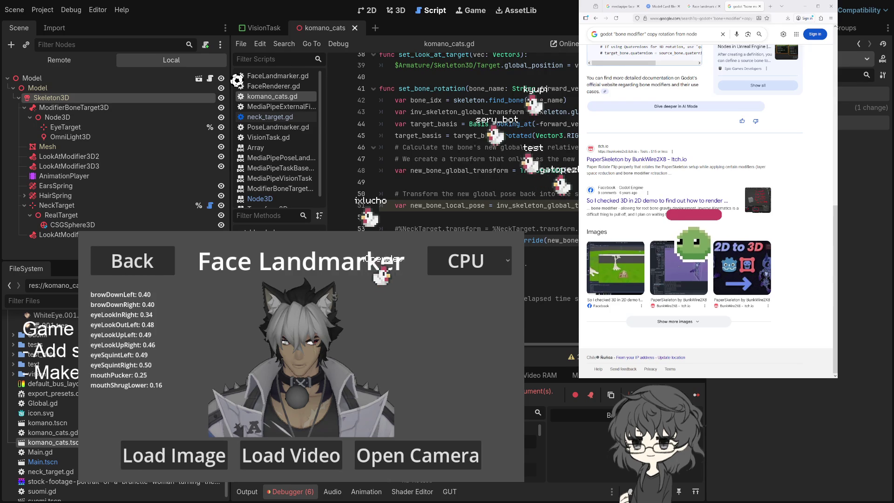
key("ctrl+v")
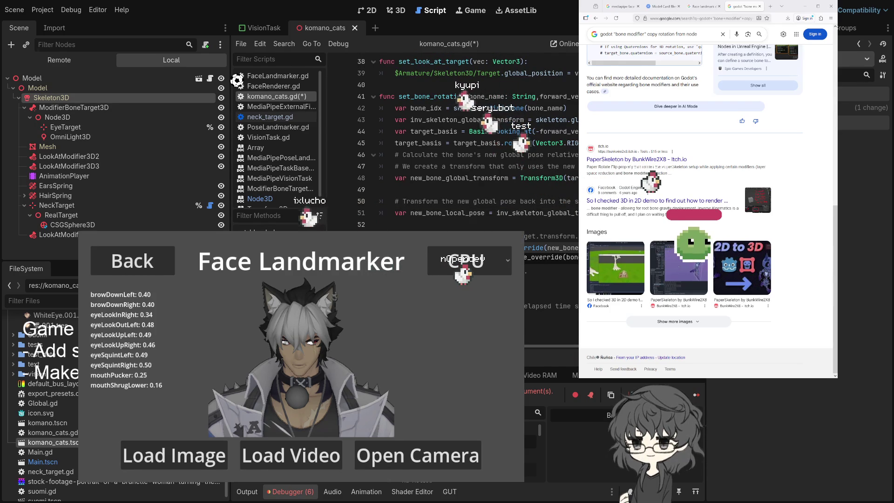
type("bio")
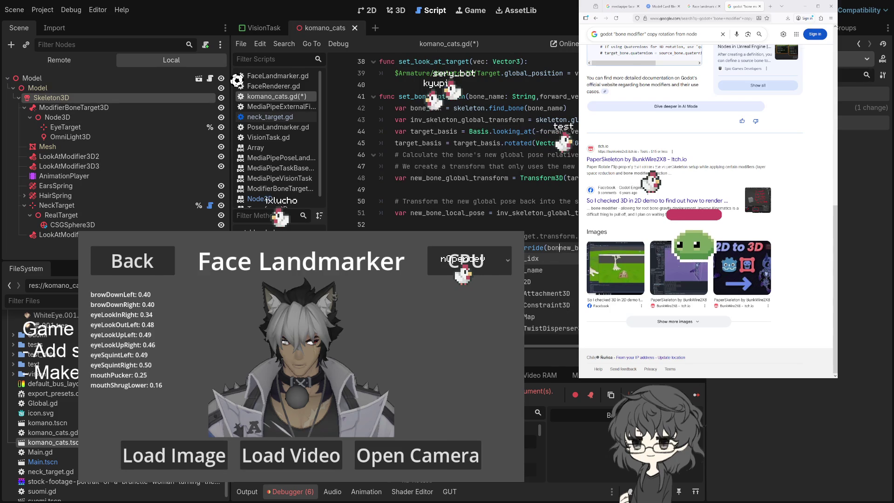
key("BackSpace")
key("BackSpace")
key("BackSpace")
type("bone_idx")
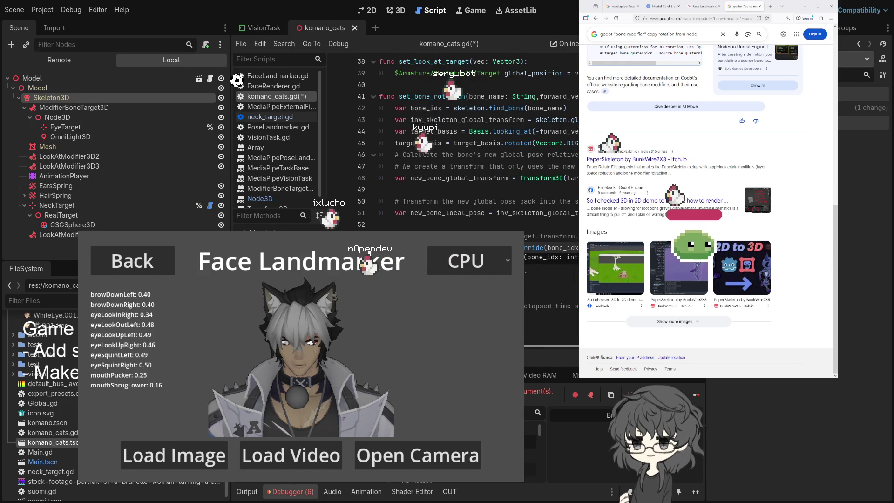
left_click_drag(526, 348, 551, 350)
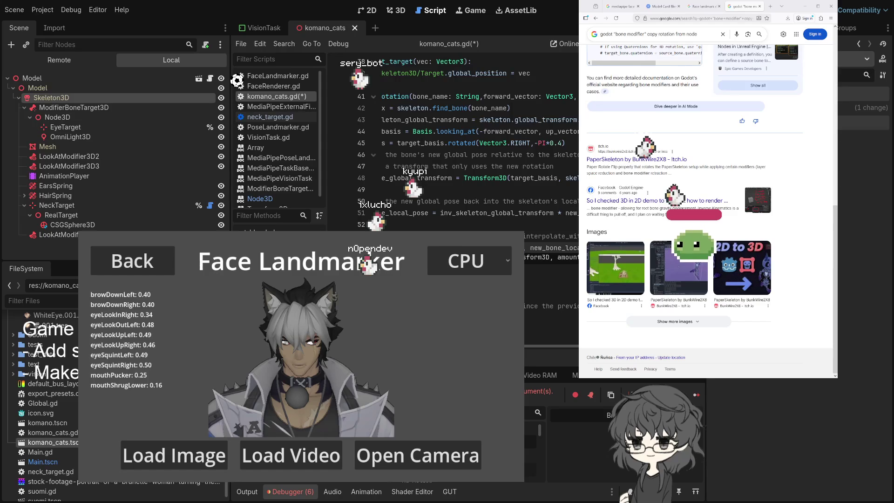
Save komano_cats.gd and look over the edited set_bone_rotation code
left_click(502, 202)
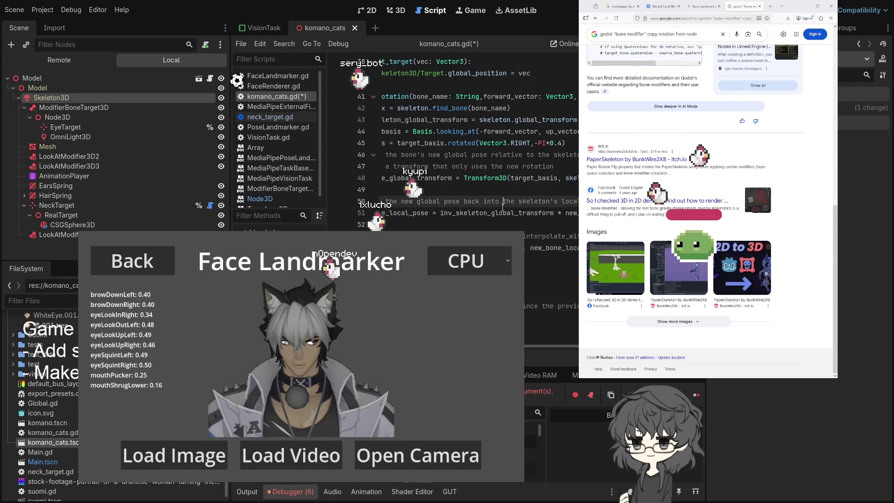
key("ctrl+s")
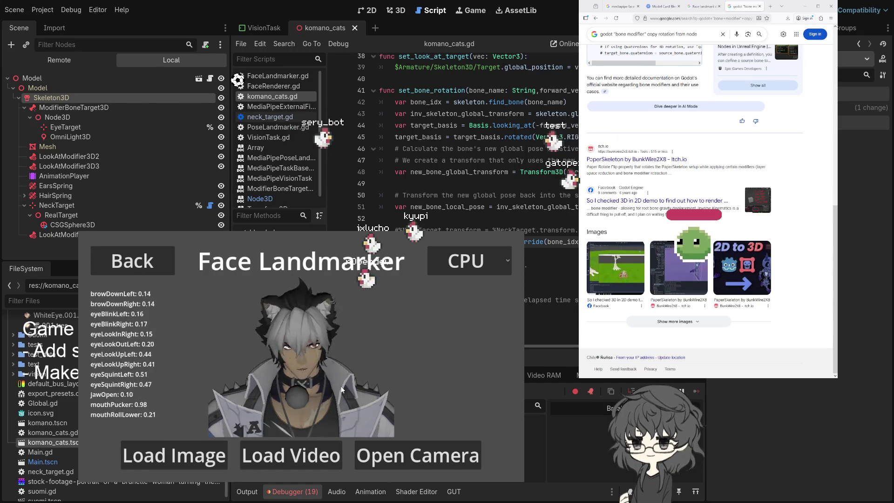
scroll(466, 140, "up", 3)
scroll(466, 140, "down", 3)
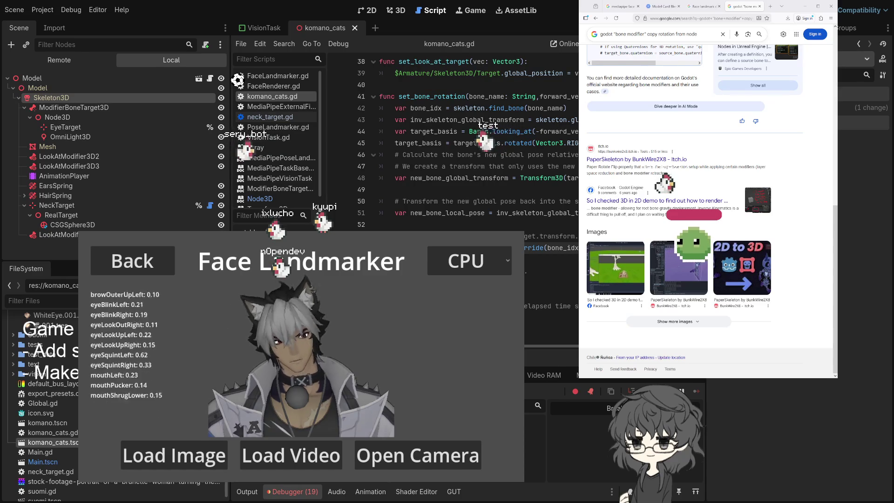
scroll(466, 139, "up", 3)
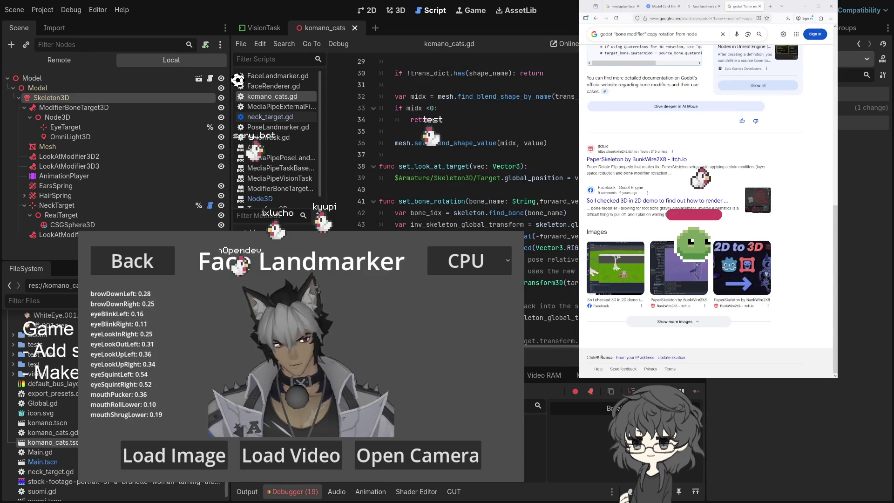
scroll(465, 140, "down", 2)
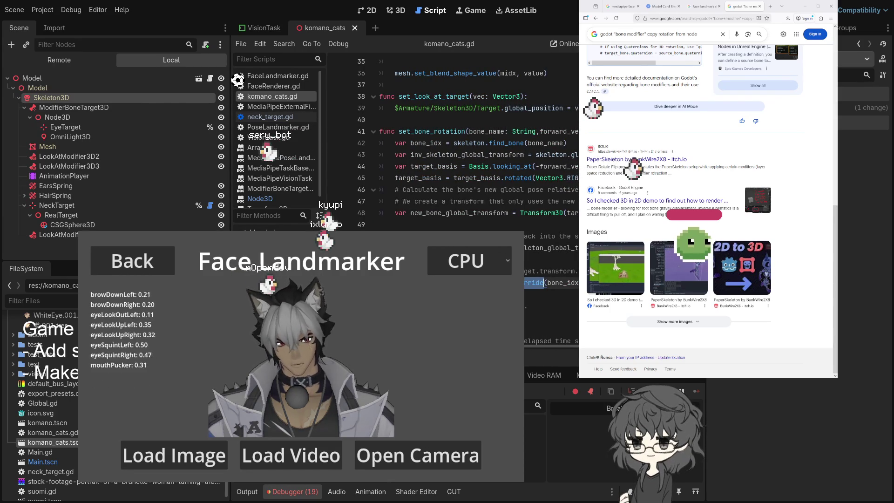
Switch the override call to set_deferred with the global_pose_override property, then save the script
key("BackSpace")
type("d")
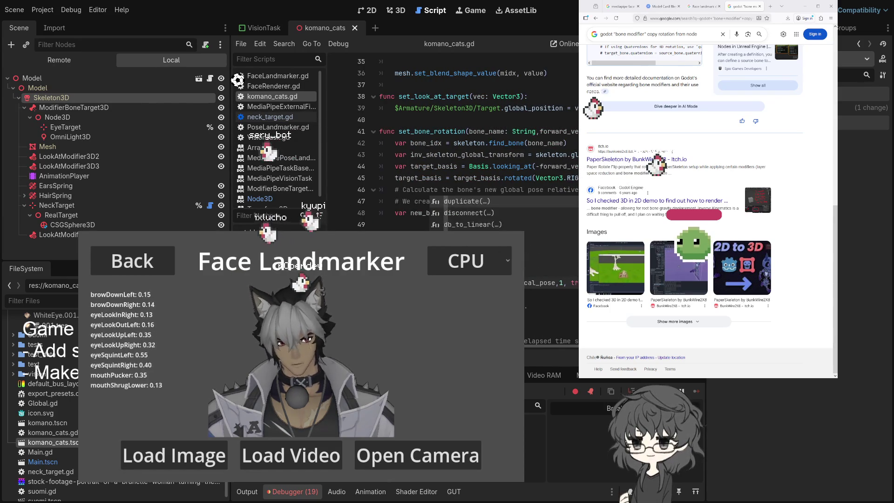
type("f")
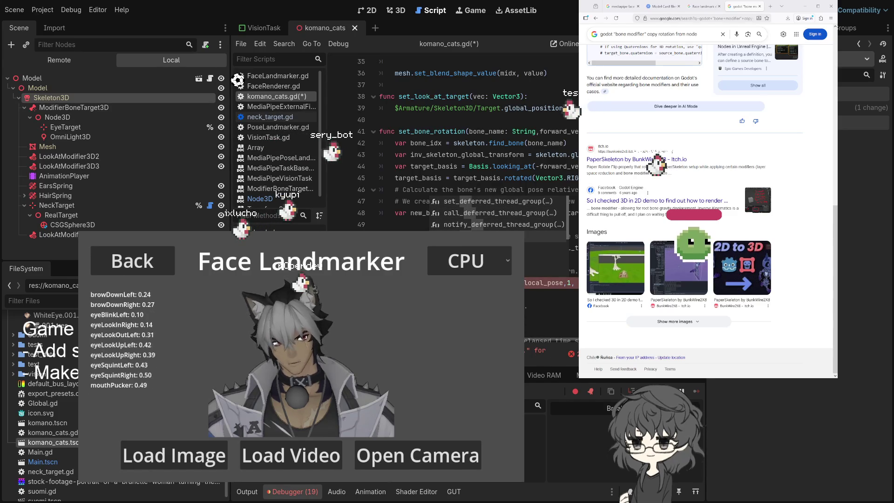
key("Up")
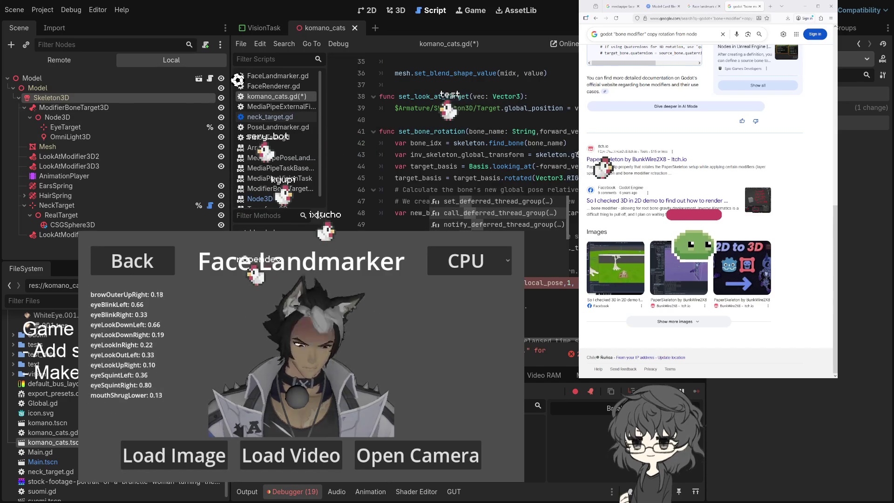
key("Down")
key("Down")
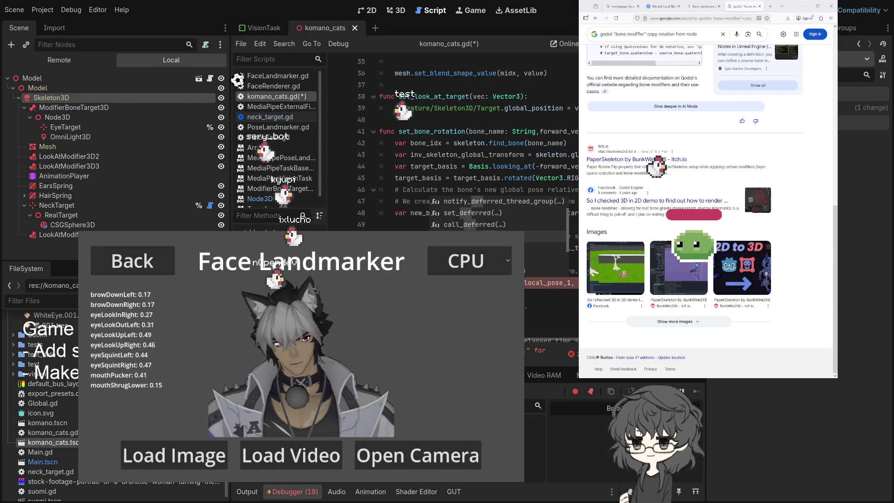
key("Return")
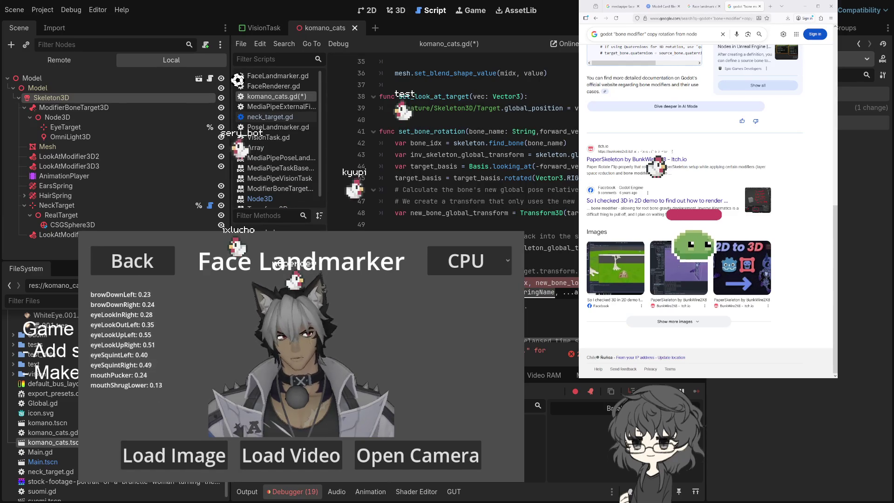
type("global_pose_ov")
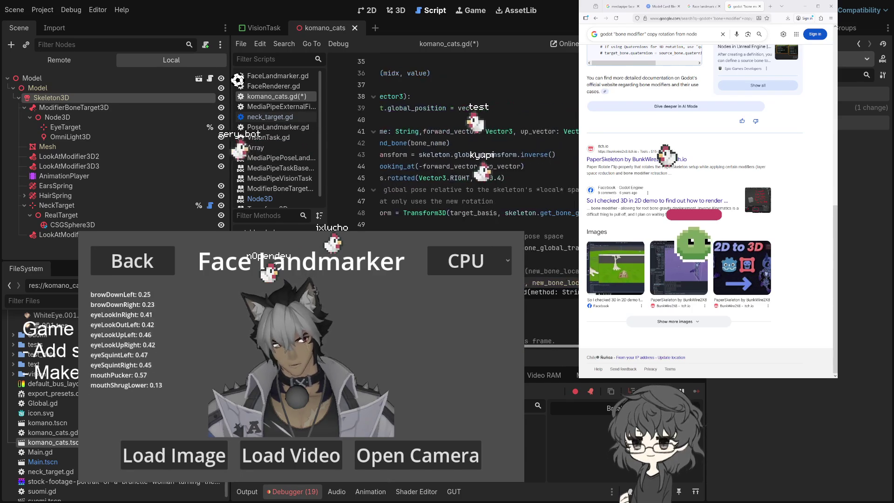
key("ctrl+s")
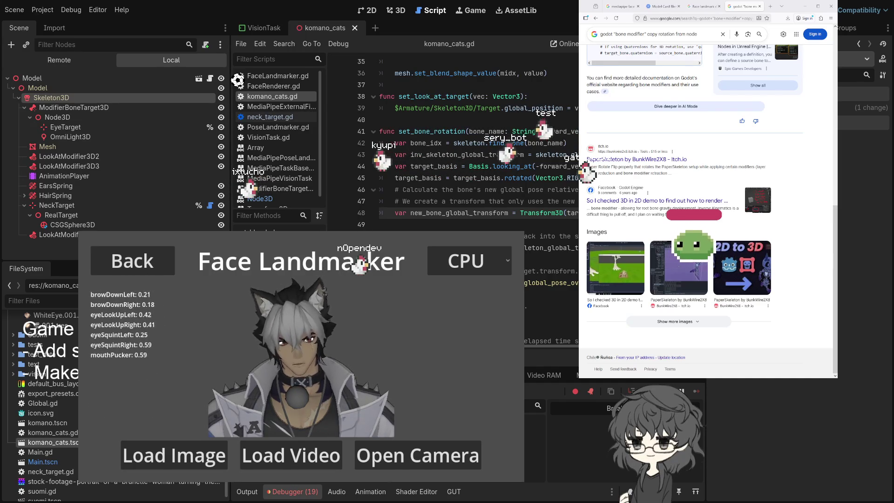
Close the running game with Alt+F4 and run the project again with F5
left_click(496, 201)
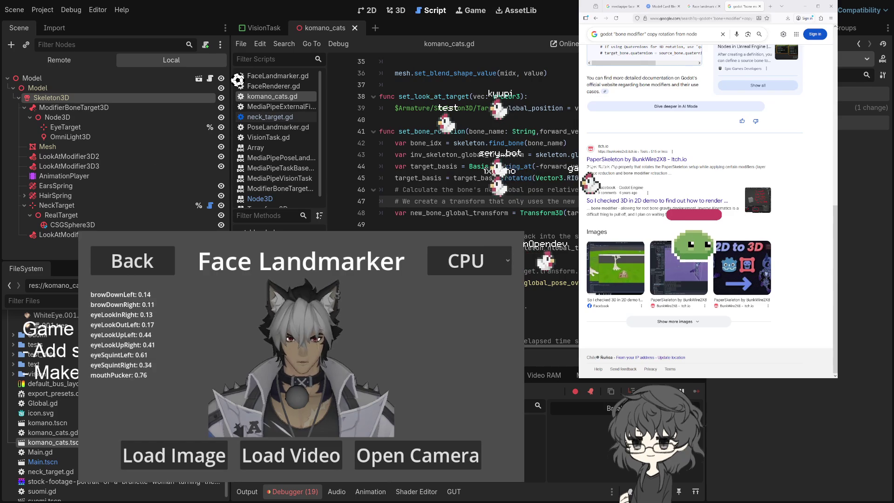
key("alt+F4")
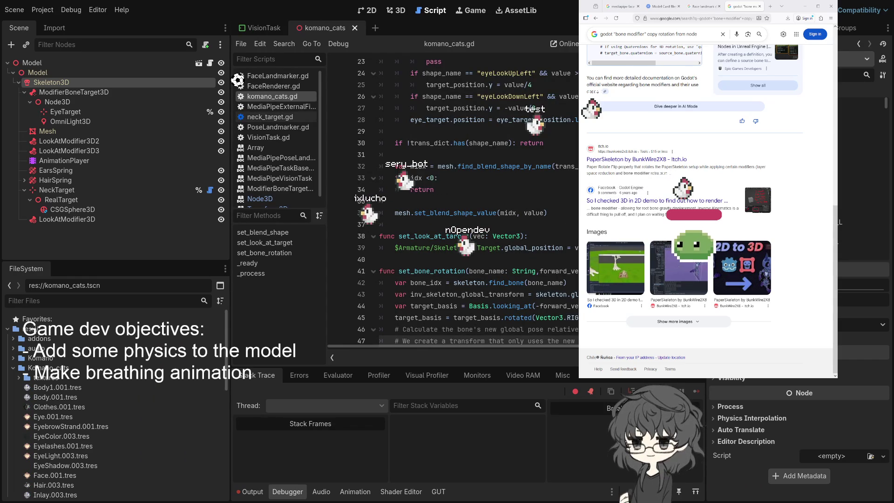
key("F5")
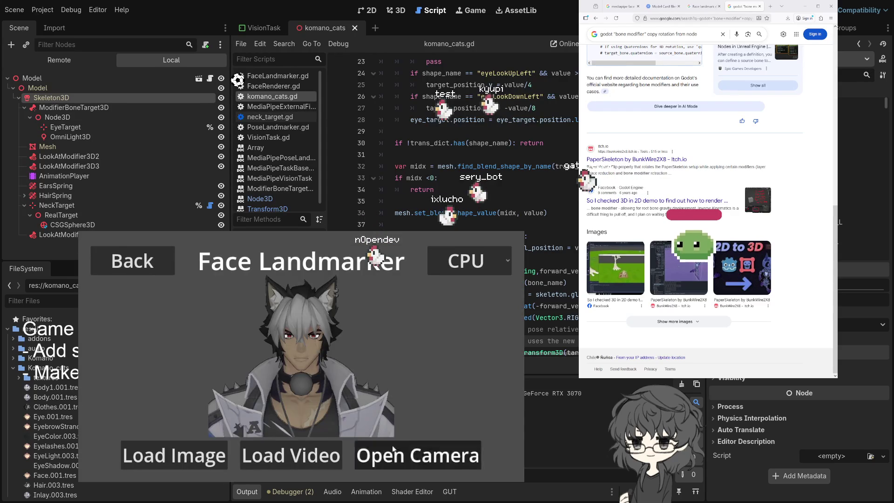
Cancel the camera prompt and return to Vision Tasks > Face Landmarker from the main menu
left_click(392, 448)
left_click(359, 459)
left_click(132, 261)
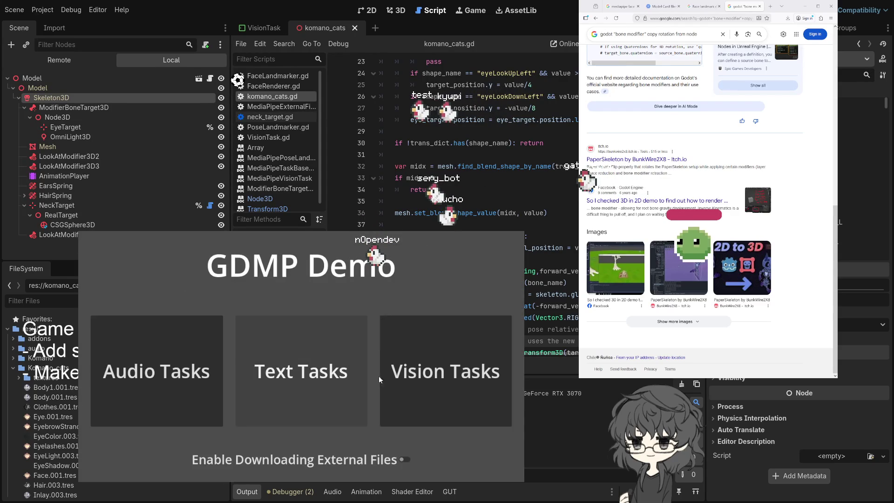
left_click(429, 381)
left_click(419, 362)
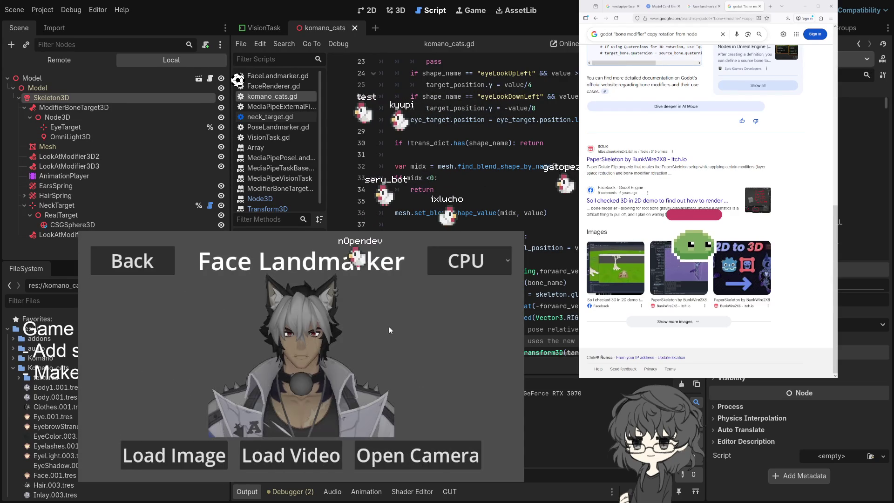
Start tracking with the Logi Webcam C920e at 640x480@24(YUY2)
left_click(424, 469)
left_click(204, 285)
left_click(205, 311)
left_click(203, 322)
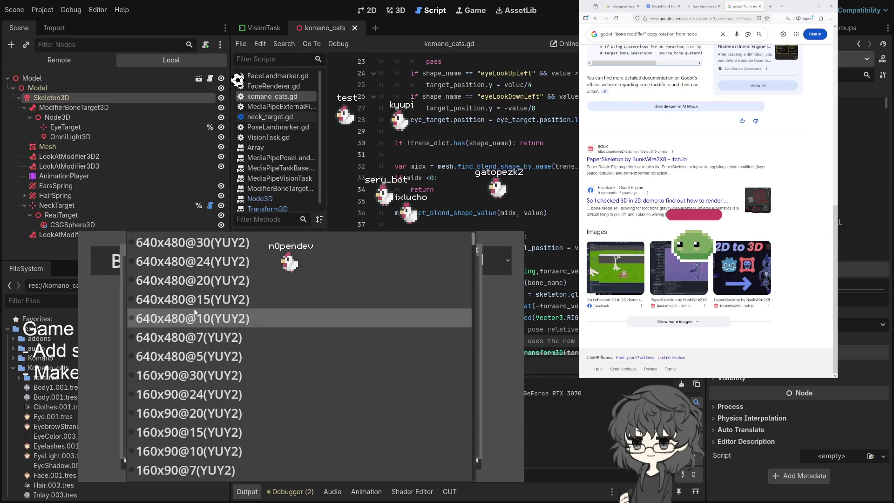
left_click(184, 265)
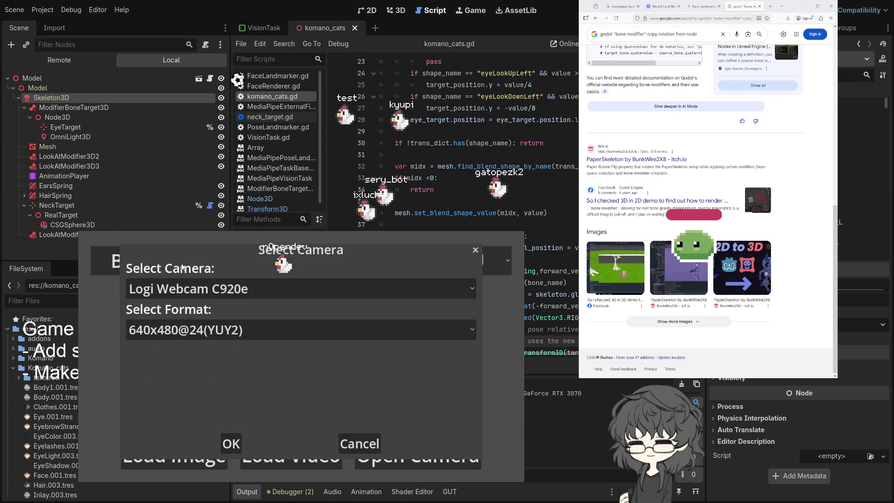
left_click(231, 445)
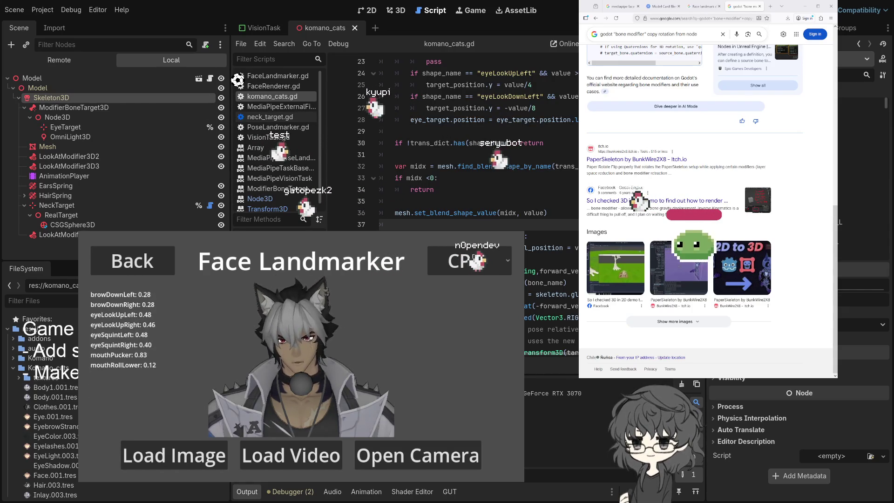
Stop the running game with F8
key("F8")
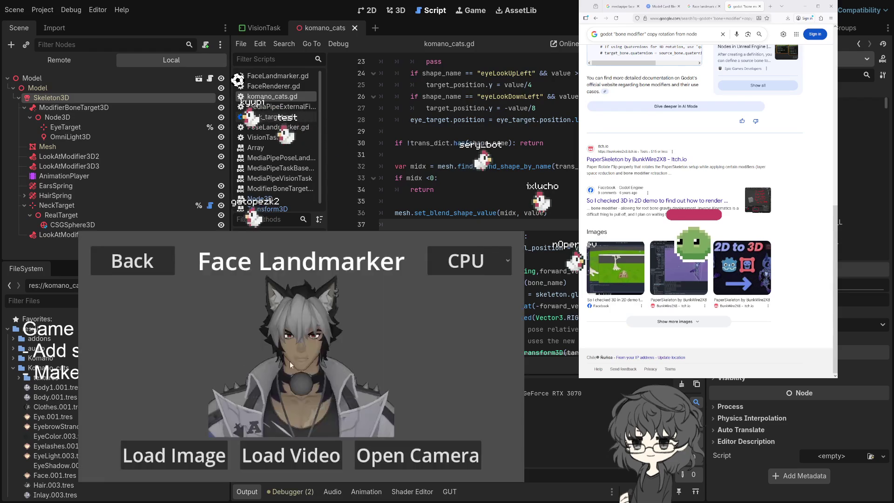
Cancel the camera selection and return through Vision Tasks to the Face Landmarker demo
left_click(372, 454)
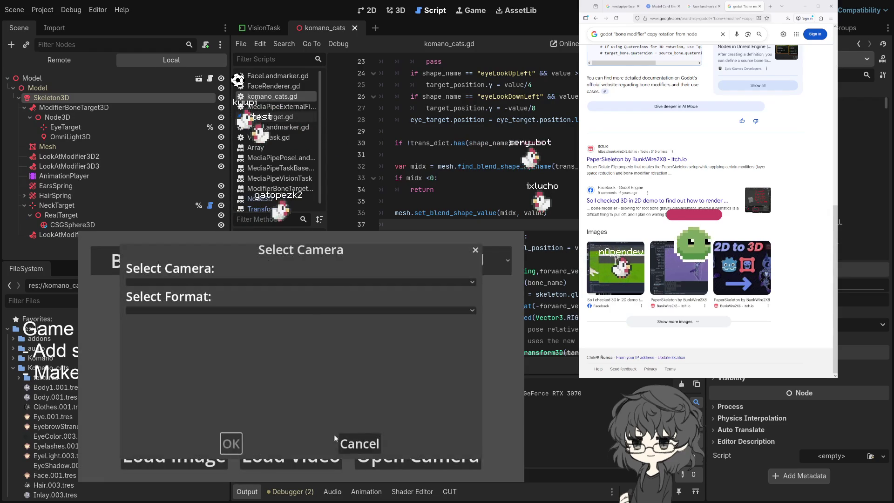
left_click(356, 441)
left_click(127, 274)
left_click(431, 407)
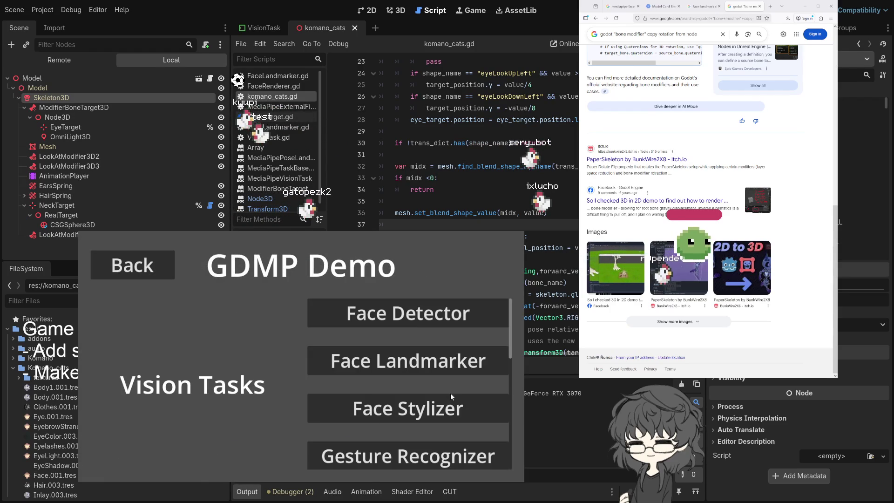
left_click(406, 363)
Start tracking with the Logi Webcam C920e at 640x480@24(YUY2)
left_click(405, 454)
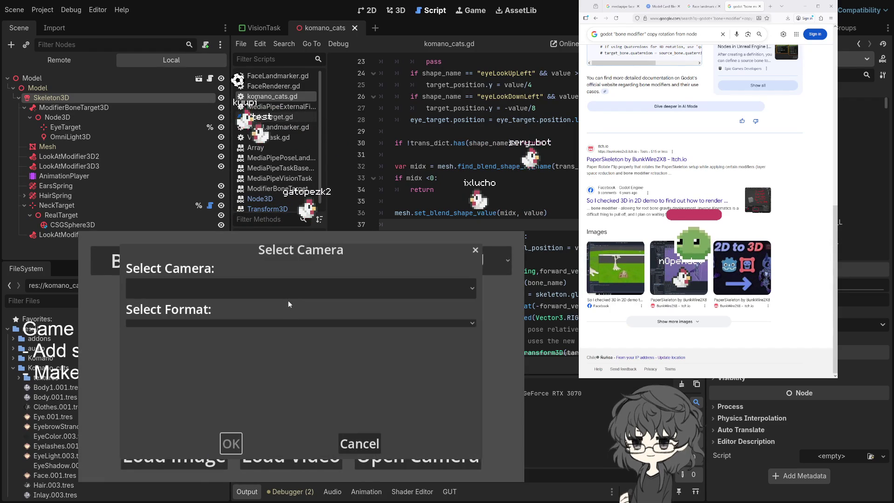
left_click(272, 291)
left_click(279, 310)
left_click(299, 327)
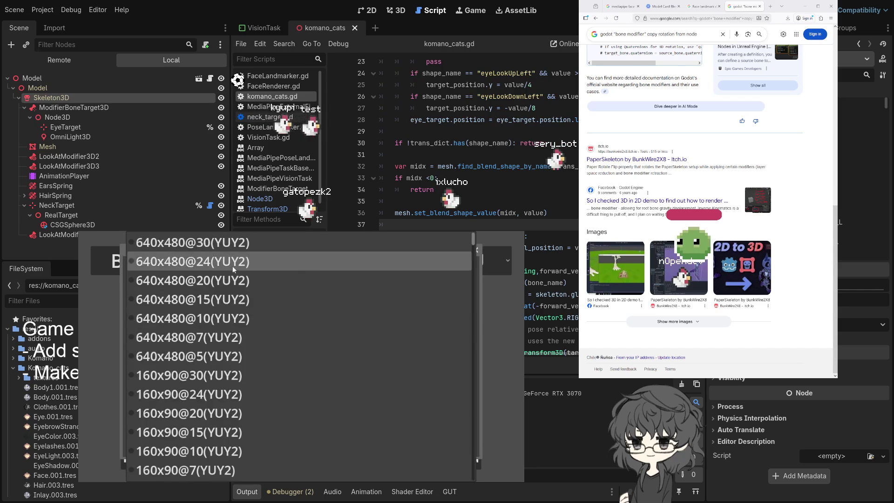
left_click(298, 282)
left_click(230, 441)
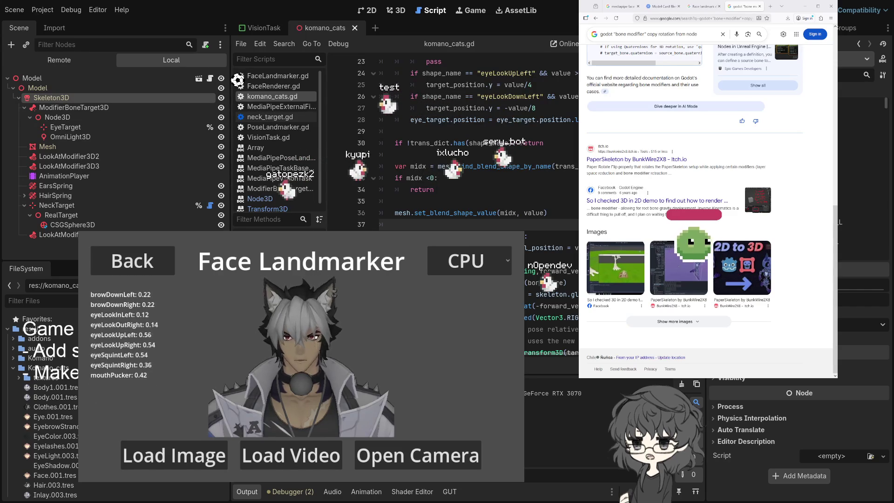
Add a skeleton pose override call from autocomplete at set_bone_rotation and save komano_cats.gd
scroll(461, 182, "down", 1)
scroll(461, 181, "down", 4)
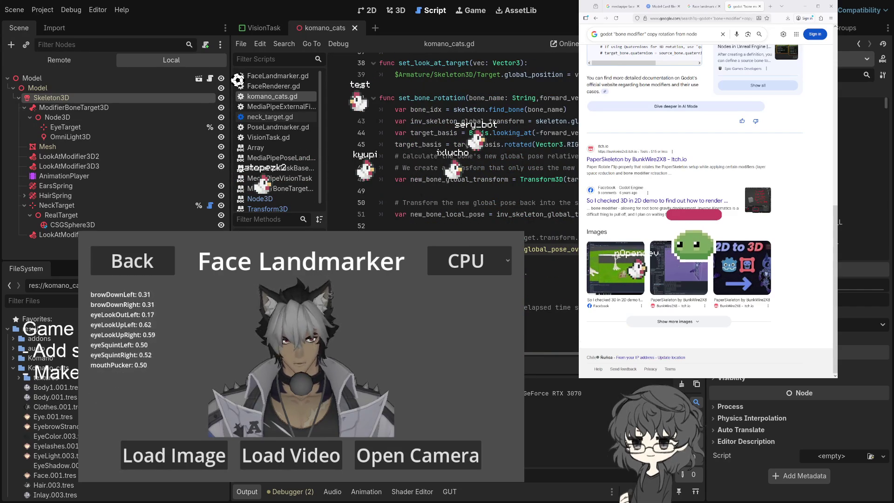
type("s")
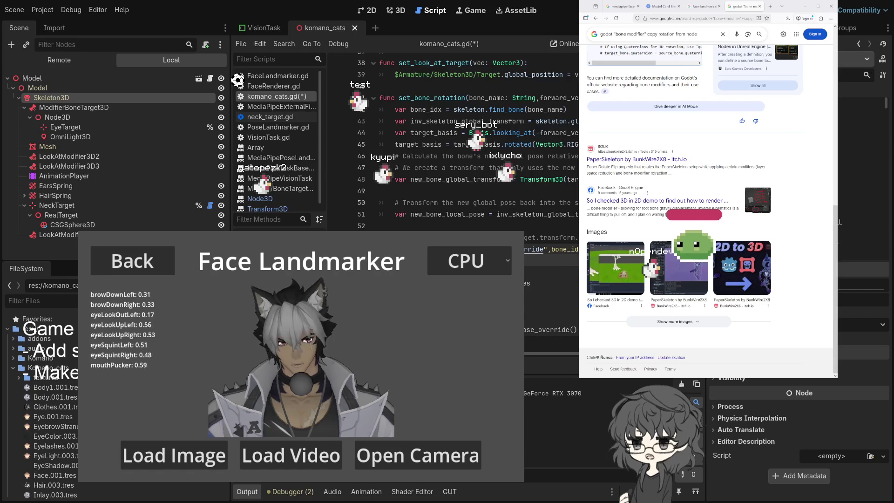
key("BackSpace")
type("set_")
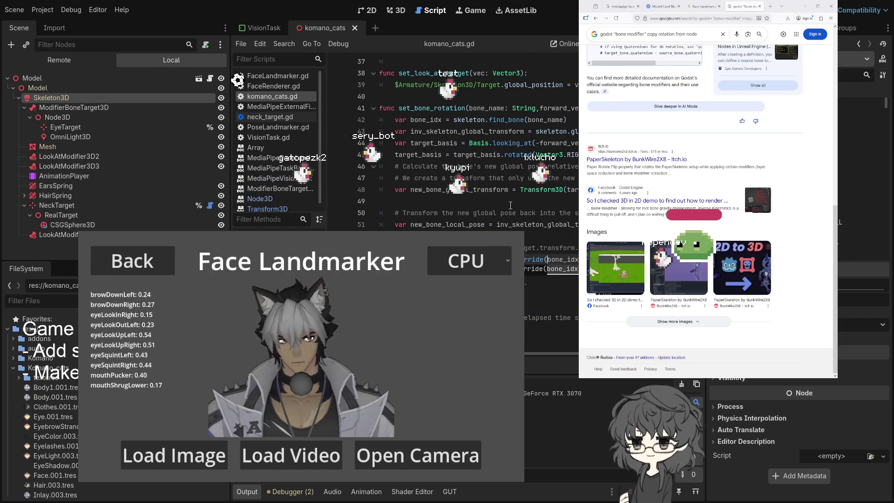
left_click(499, 178)
key("ctrl+s")
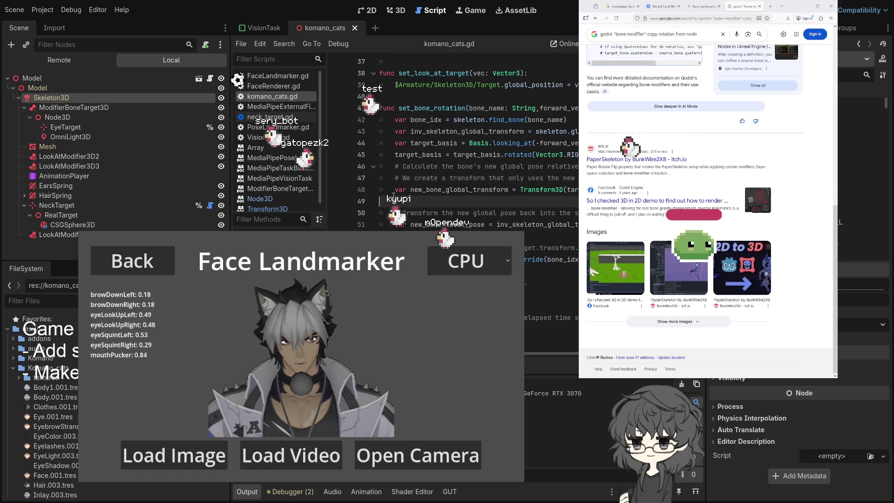
Collapse Node3D in the Scene dock and switch to Blender to view the model's armature
left_click(465, 201)
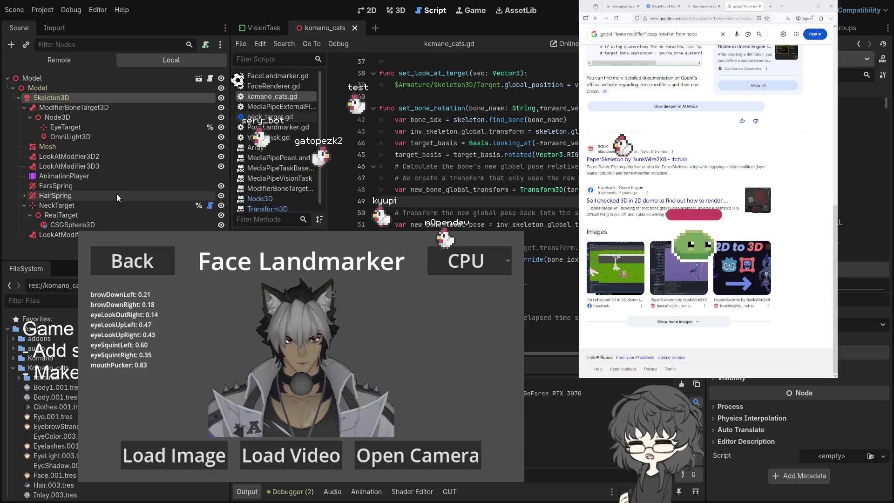
left_click(30, 117)
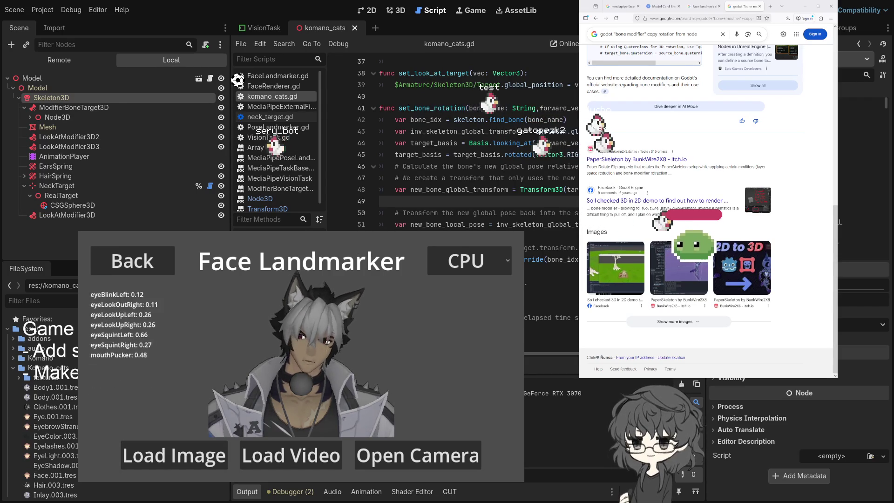
key("alt+Tab")
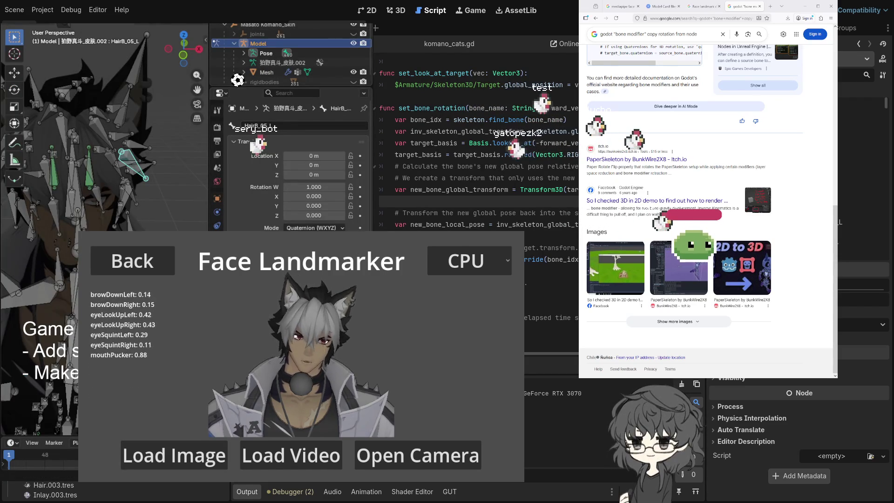